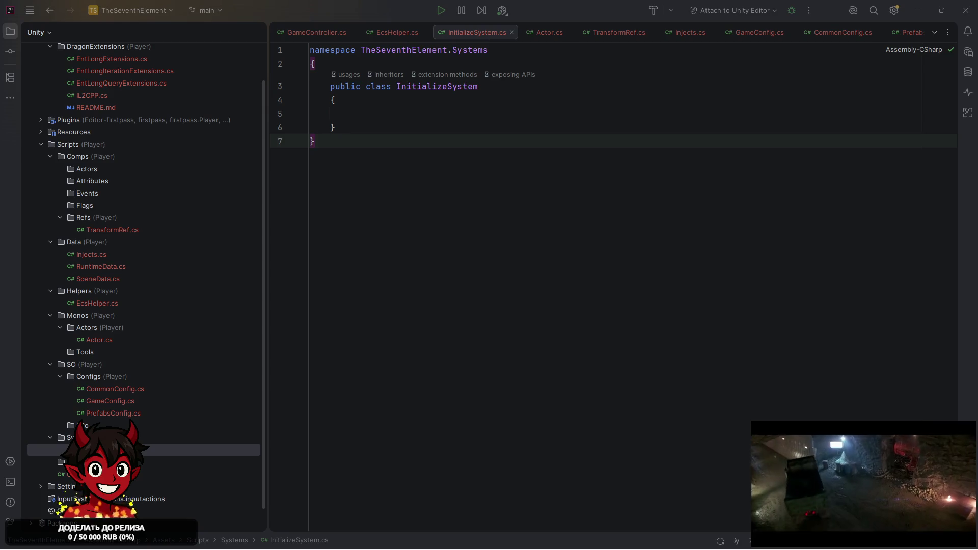
# Add 'using UnityEngine;' to InitializeSystem through the QualitySettings completion, leaving the class body empty.
pyautogui.click(351, 114)
pyautogui.write('Qu')
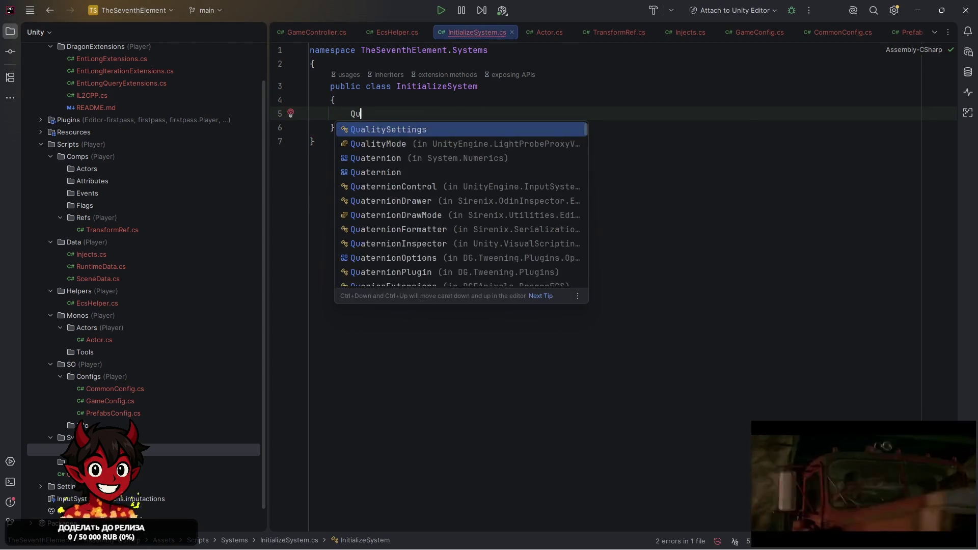
pyautogui.write('a')
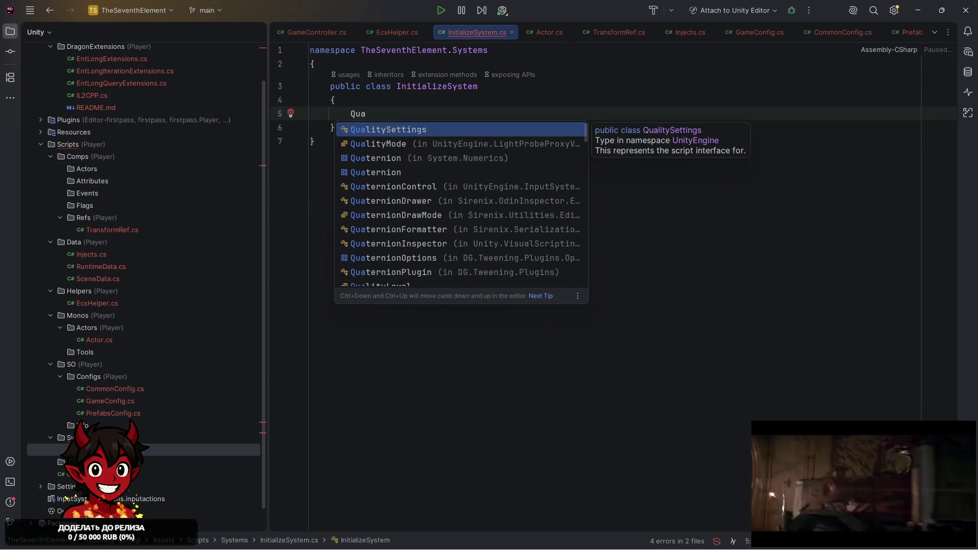
pyautogui.press('Return')
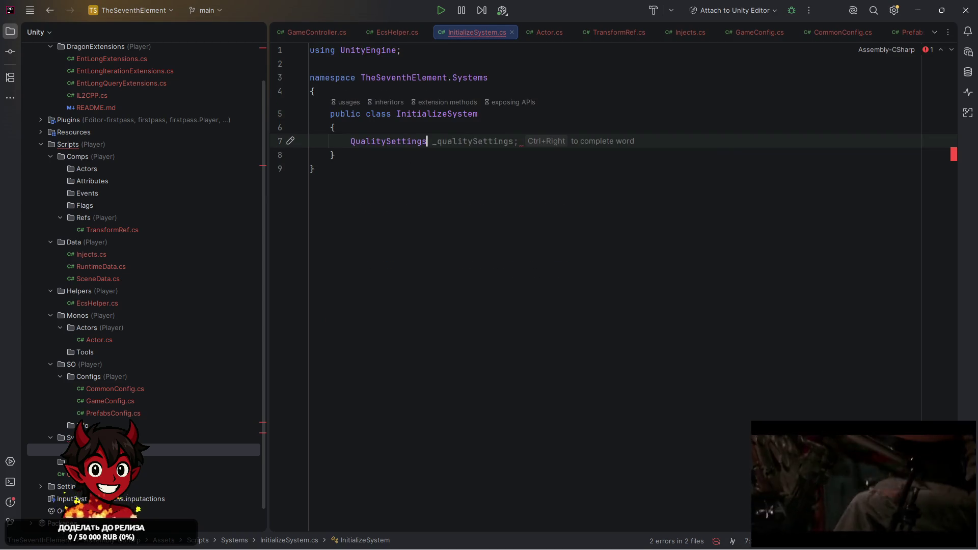
pyautogui.write('.')
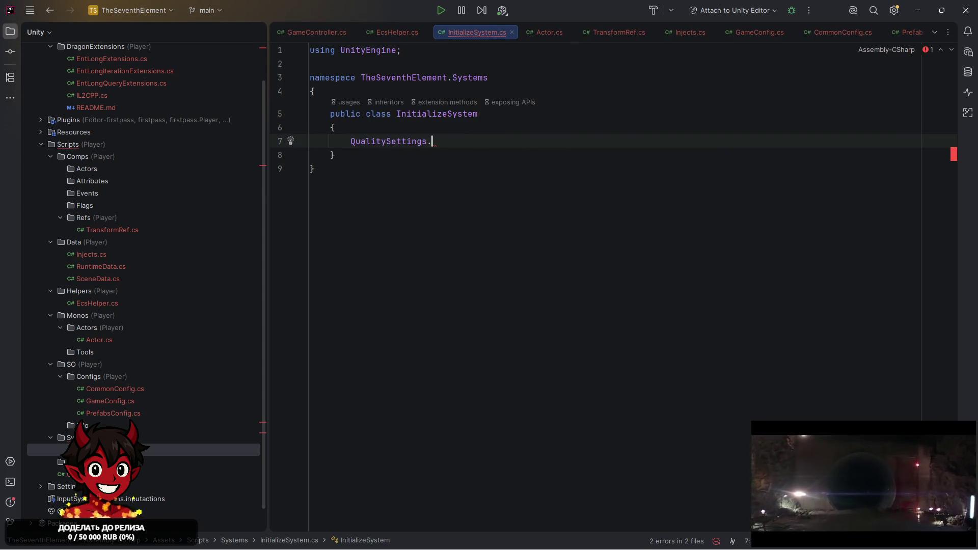
pyautogui.press('BackSpace')
pyautogui.press('BackSpace')
pyautogui.press('BackSpace')
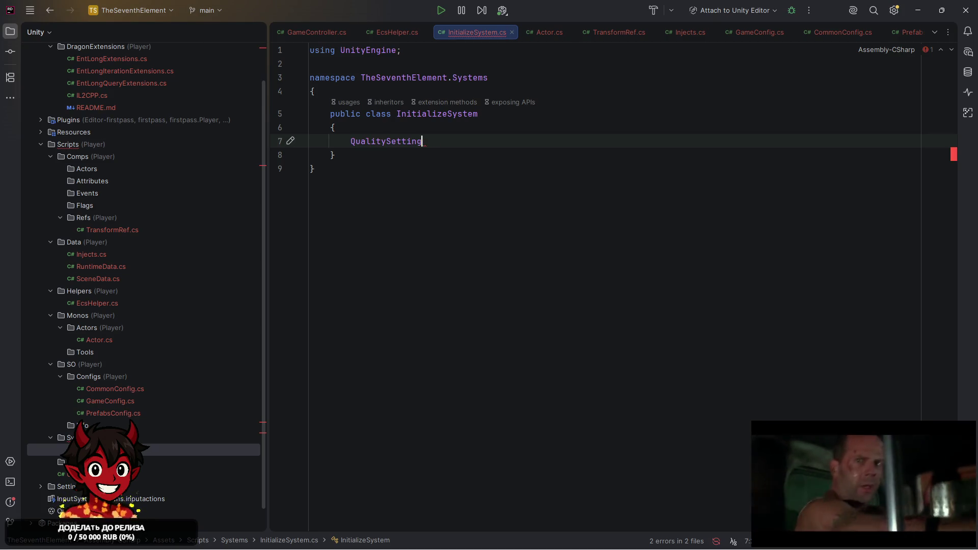
pyautogui.press('BackSpace')
pyautogui.press('BackSpace')
pyautogui.press('BackSpace')
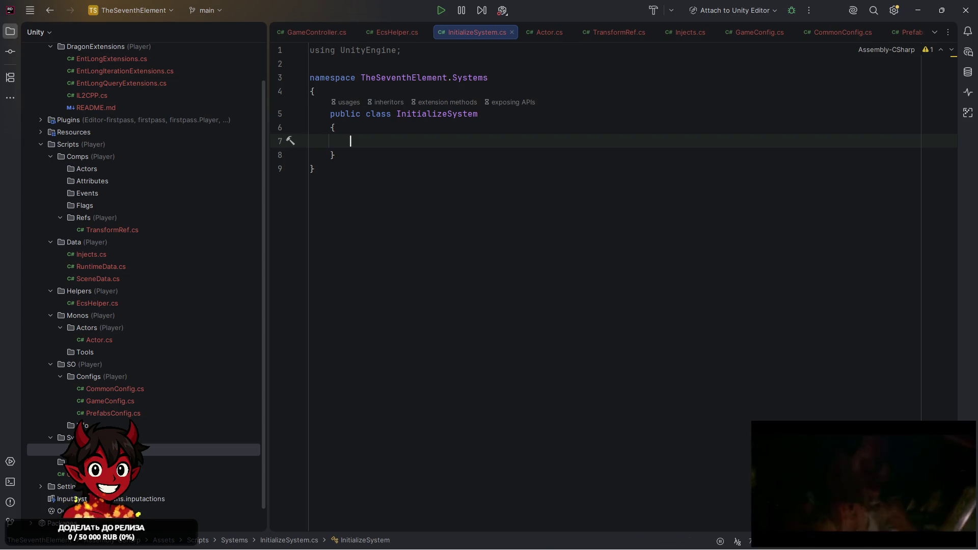
pyautogui.click(401, 220)
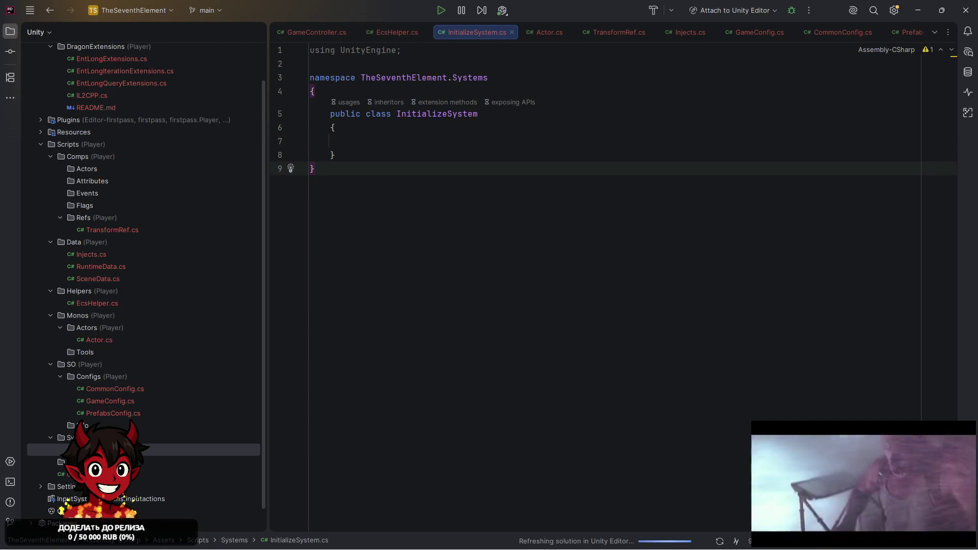
# Paste the actor-initialization code into the class and import the Actors and DragonECS namespaces.
pyautogui.click(443, 144)
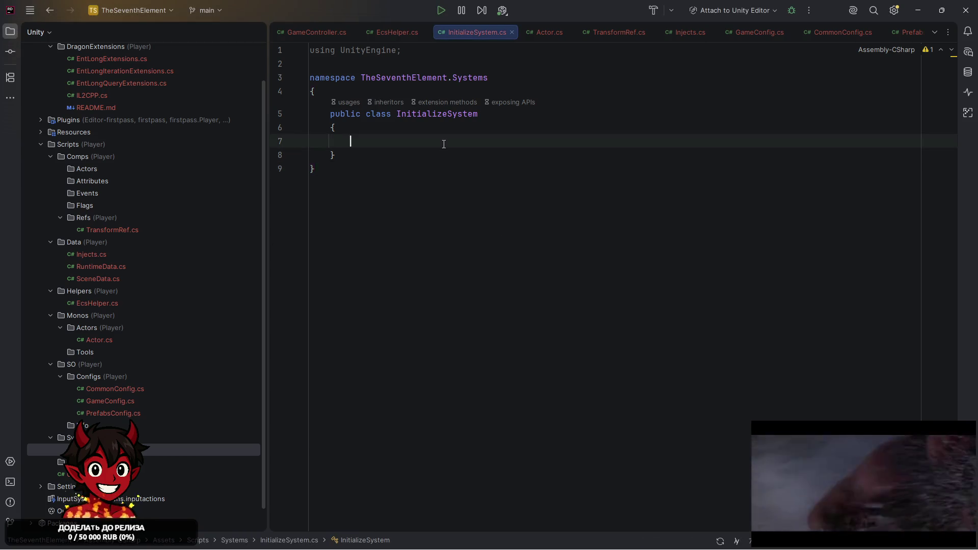
pyautogui.write('var actors = Object.FindObjectsByType<Actor>(FindObjectsInactive.Include);     foreach (var actor in actors) actor.Init(EcsWorld);')
pyautogui.click(542, 141)
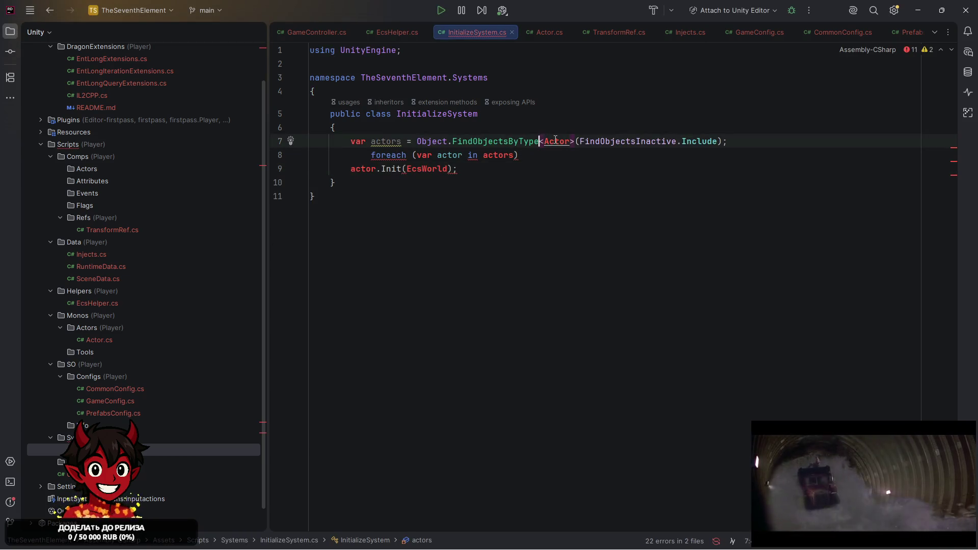
pyautogui.click(555, 141)
pyautogui.hotkey('alt', 'Return')
pyautogui.press('Return')
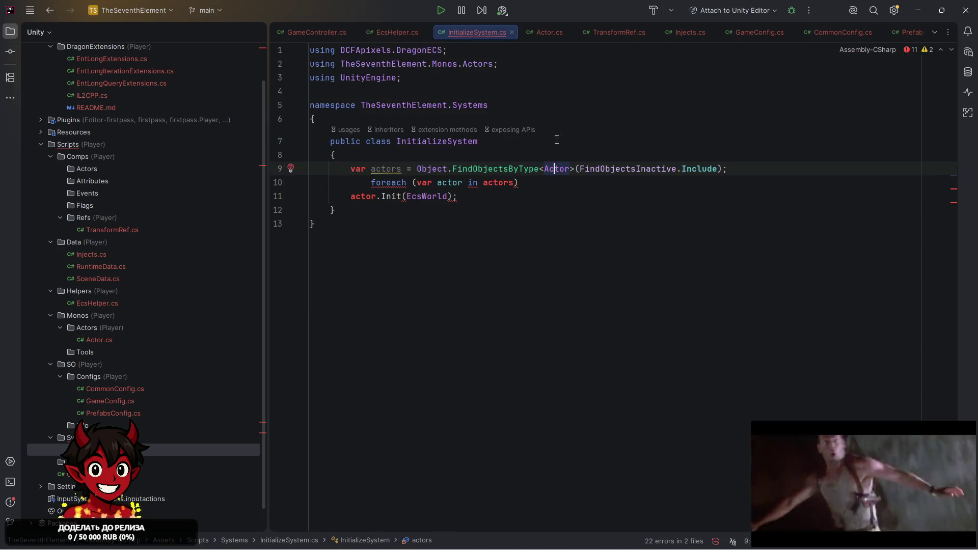
# Move the TheSeventhElement.Monos.Actors using line to the top of the imports.
pyautogui.click(544, 56)
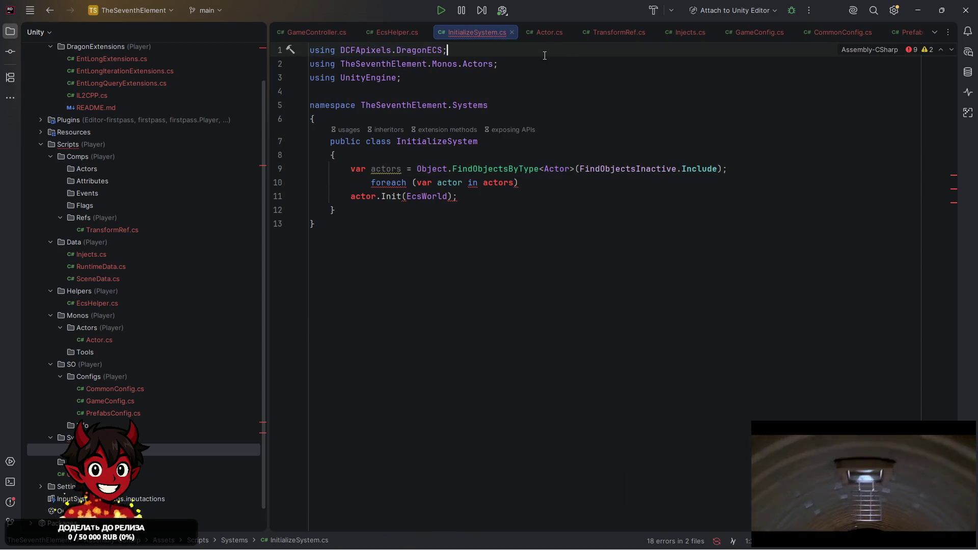
pyautogui.press('Down')
pyautogui.hotkey('alt', 'shift', 'Up')
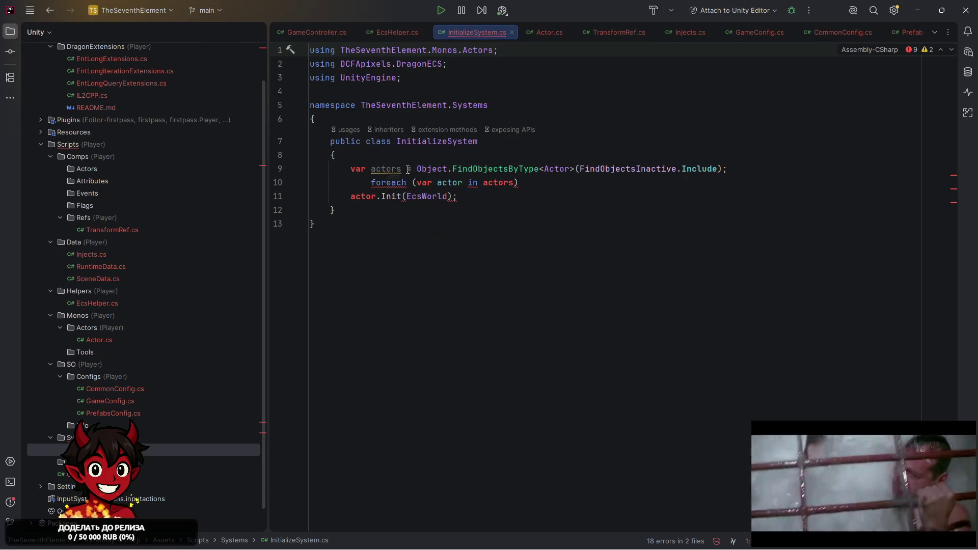
pyautogui.click(492, 146)
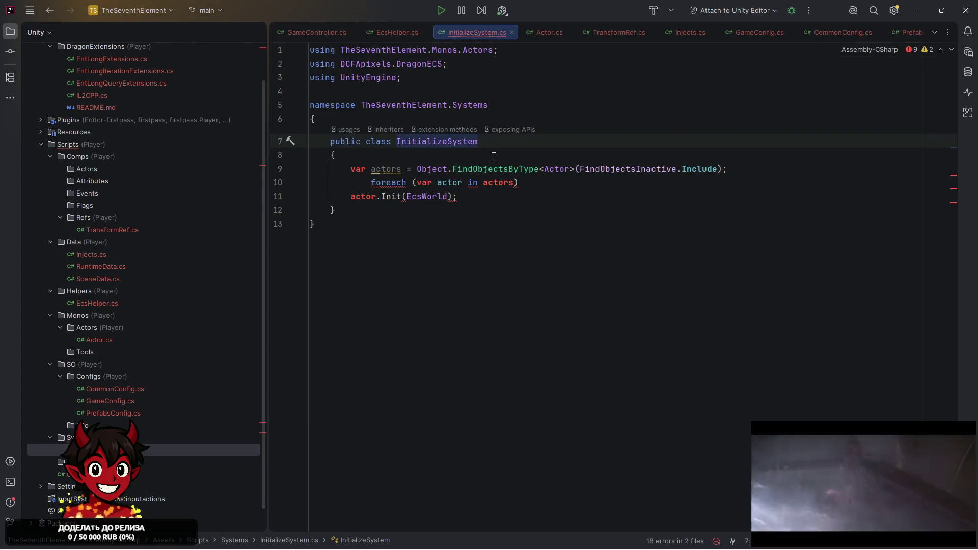
# Make InitializeSystem implement IEcsInit and cut the loose actor code out of the class.
pyautogui.write(' :')
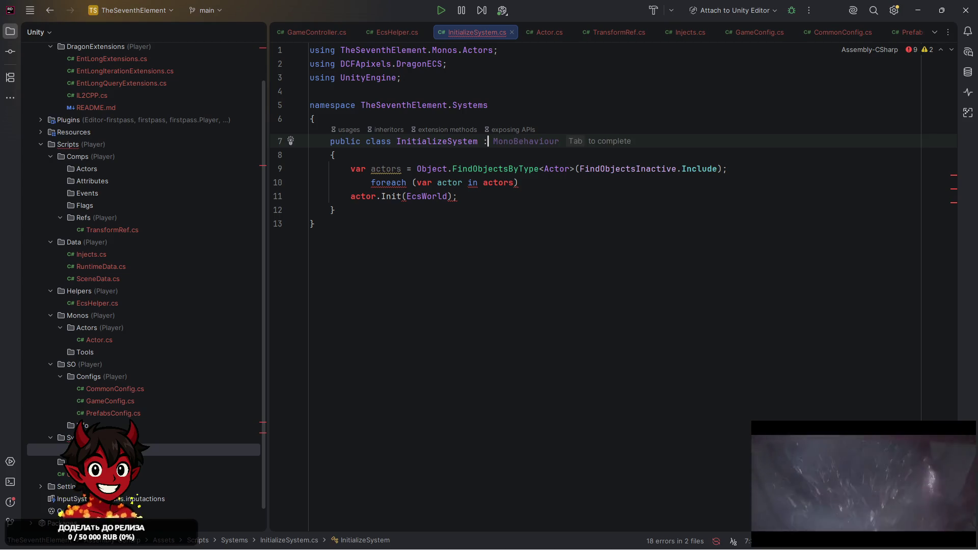
pyautogui.write(' Iecs')
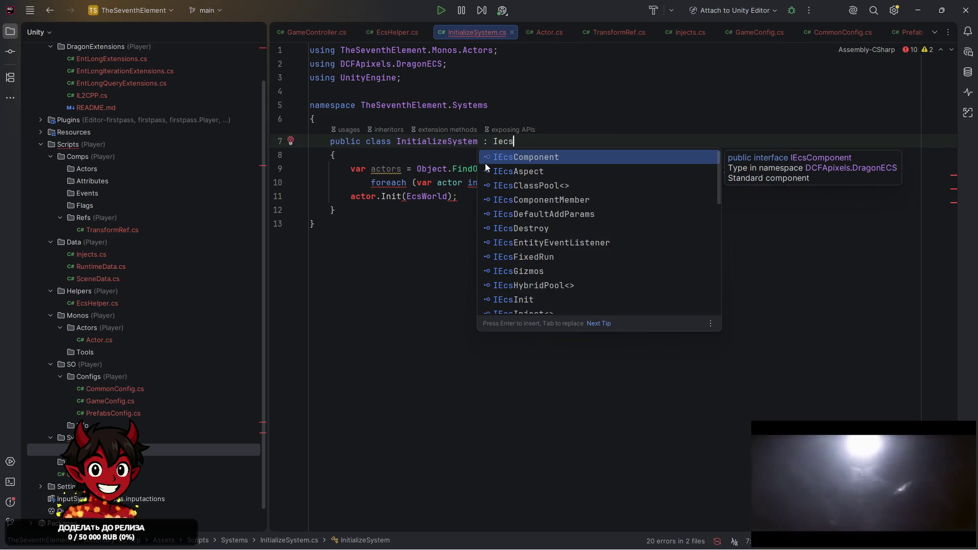
pyautogui.write('In')
pyautogui.press('Return')
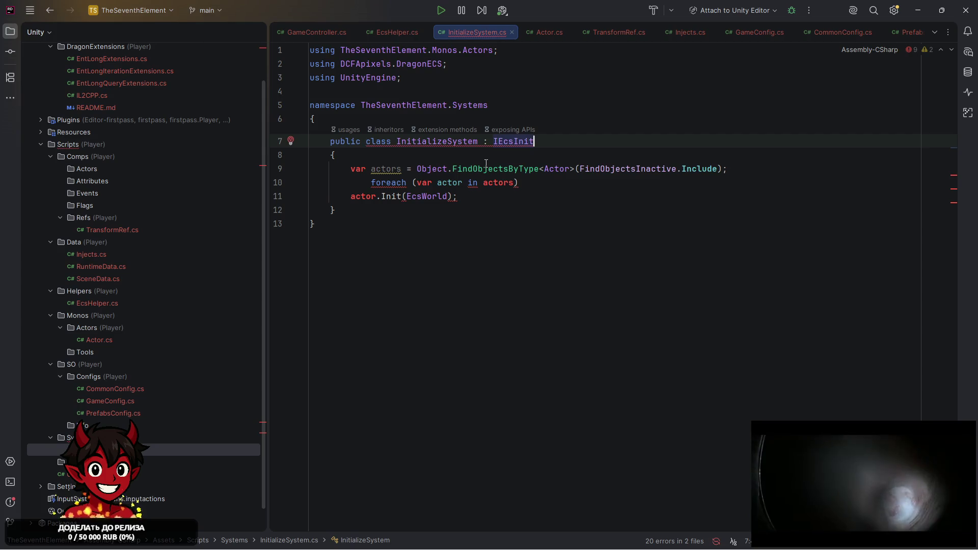
pyautogui.moveTo(461, 210)
pyautogui.mouseDown()
pyautogui.moveTo(460, 196)
pyautogui.moveTo(338, 182)
pyautogui.moveTo(333, 168)
pyautogui.mouseUp()
pyautogui.hotkey('ctrl', 'w')
pyautogui.press('Delete')
pyautogui.hotkey('ctrl', 'z')
pyautogui.click(466, 199)
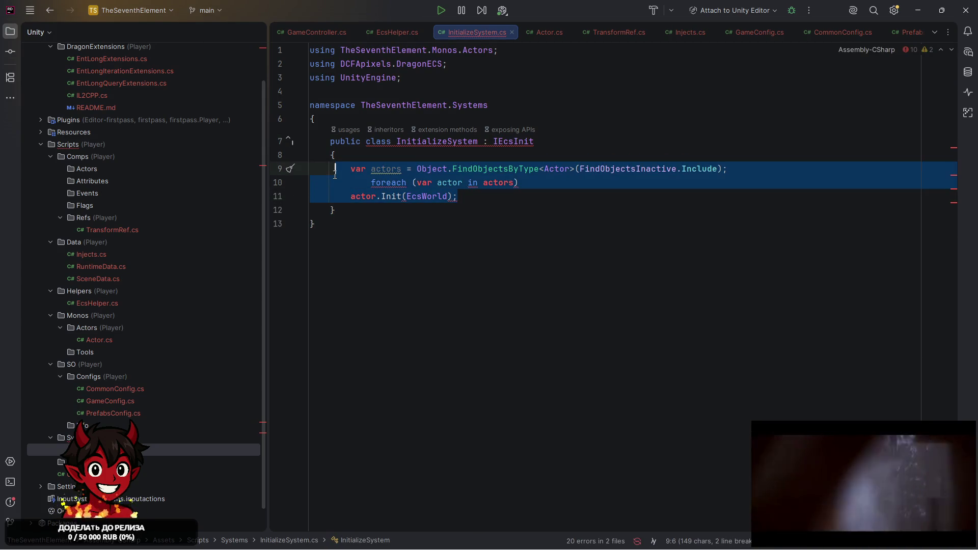
pyautogui.press('Delete')
# Generate the Init method, drop its throw line, and paste the vSync, frame-rate and actor setup code.
pyautogui.click(513, 140)
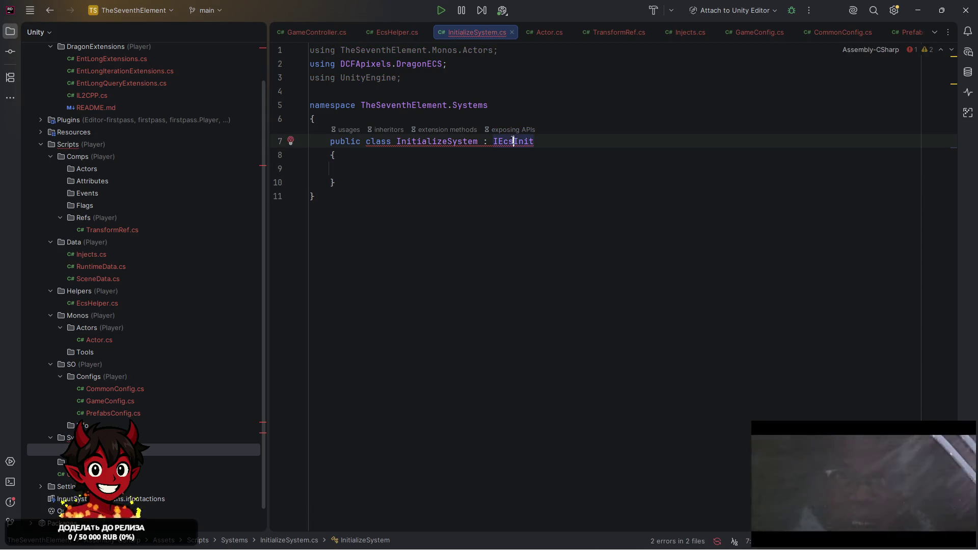
pyautogui.hotkey('alt', 'Return')
pyautogui.press('Return')
pyautogui.press('BackSpace')
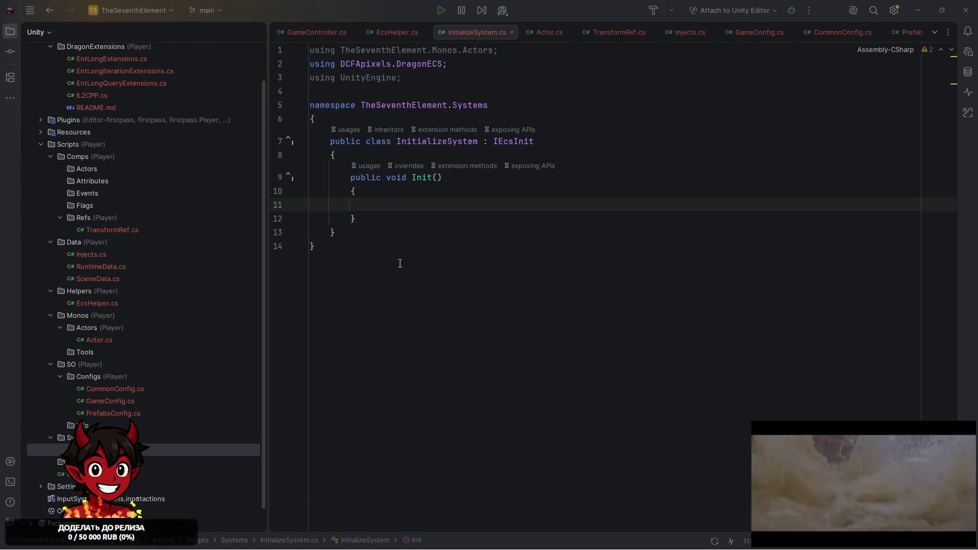
pyautogui.write('QualitySettings.vSyncCount = GameConfig.CommonConfig.VSync;             Application.targetFrameRate = GameConfig.CommonConfig.TargetFrameRate;              var actors = Object.FindObjectsByType<Actor>(FindObjectsInactive.Include);             foreach (var actor in actors)                 actor.Init(EcsWorld);')
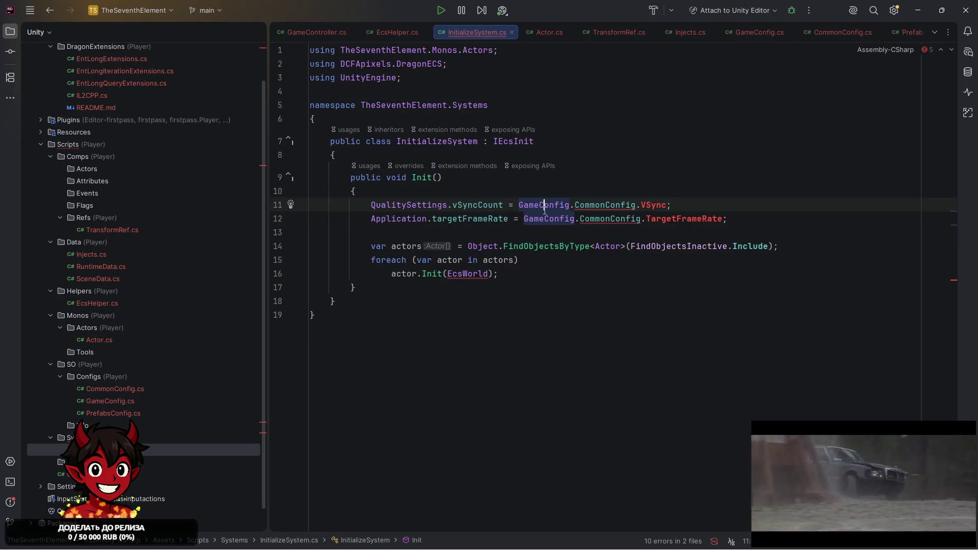
# Make InitializeSystem derive from Injects and move the TheSeventhElement.Data using up to line 2.
pyautogui.click(540, 191)
pyautogui.click(542, 219)
pyautogui.click(523, 141)
pyautogui.click(494, 141)
pyautogui.press('Left')
pyautogui.write('Injecs')
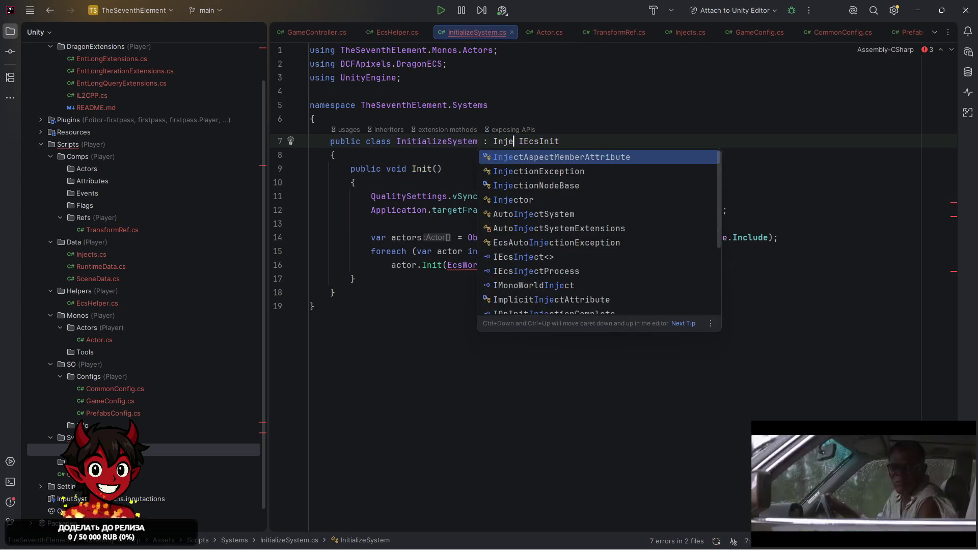
pyautogui.write('t')
pyautogui.press('Return')
pyautogui.write(',')
pyautogui.click(474, 78)
pyautogui.hotkey('alt', 'shift', 'Up')
# Create an int VSync field in CommonConfig with the quick-fix.
pyautogui.click(659, 218)
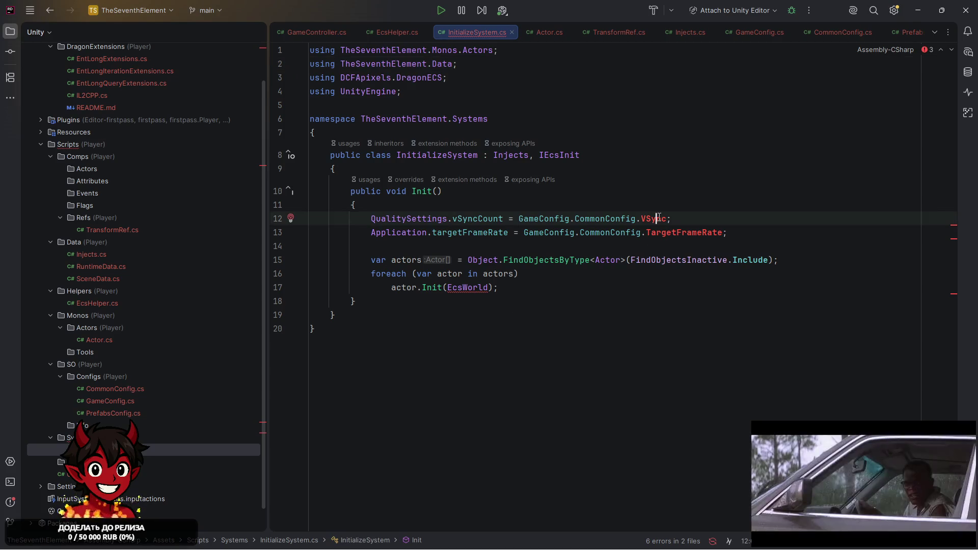
pyautogui.hotkey('alt', 'Return')
pyautogui.press('Down')
pyautogui.press('Down')
pyautogui.press('Down')
pyautogui.press('Right')
pyautogui.press('Down')
pyautogui.press('Return')
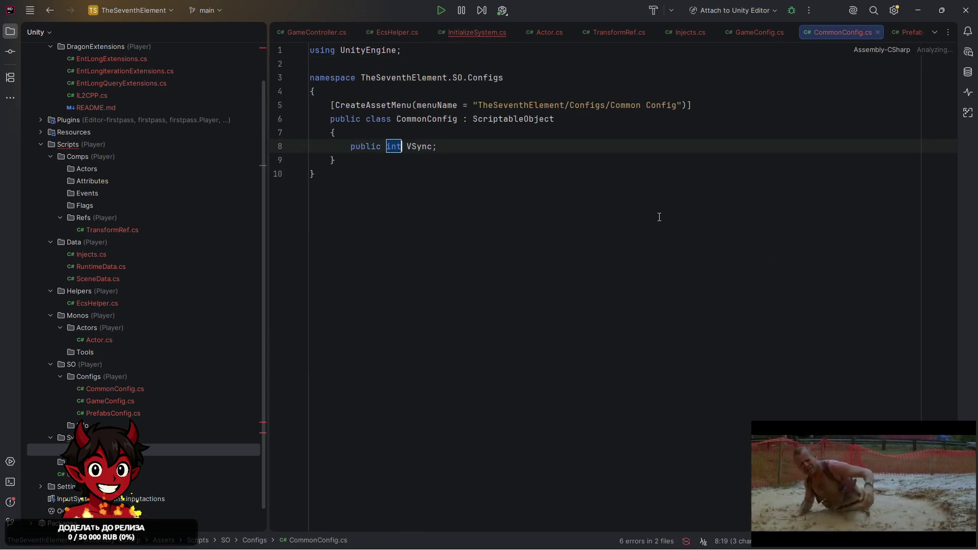
pyautogui.click(479, 32)
# Create an int TargetFrameRate field in CommonConfig with the quick-fix.
pyautogui.click(697, 227)
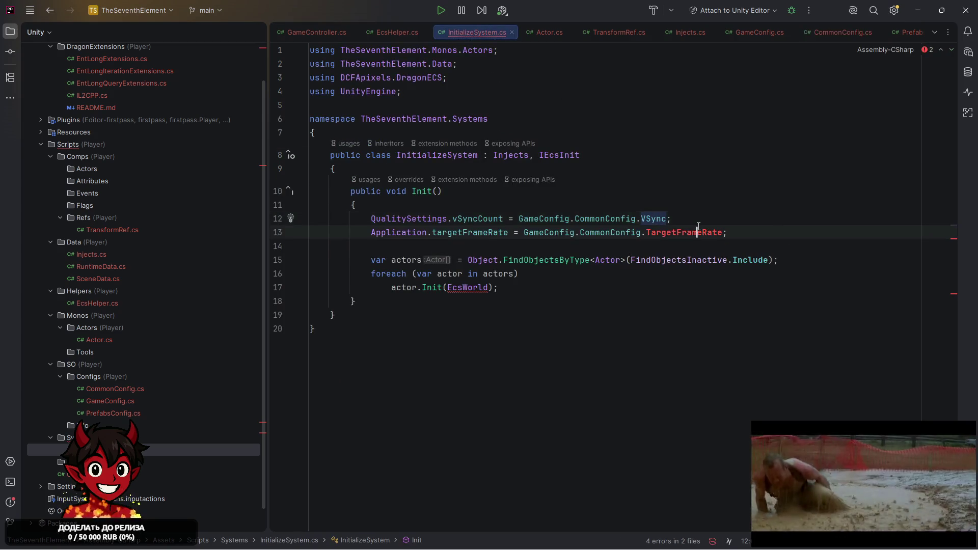
pyautogui.hotkey('alt', 'Return')
pyautogui.press('Down')
pyautogui.press('Down')
pyautogui.press('Down')
pyautogui.press('Right')
pyautogui.press('Down')
pyautogui.press('Return')
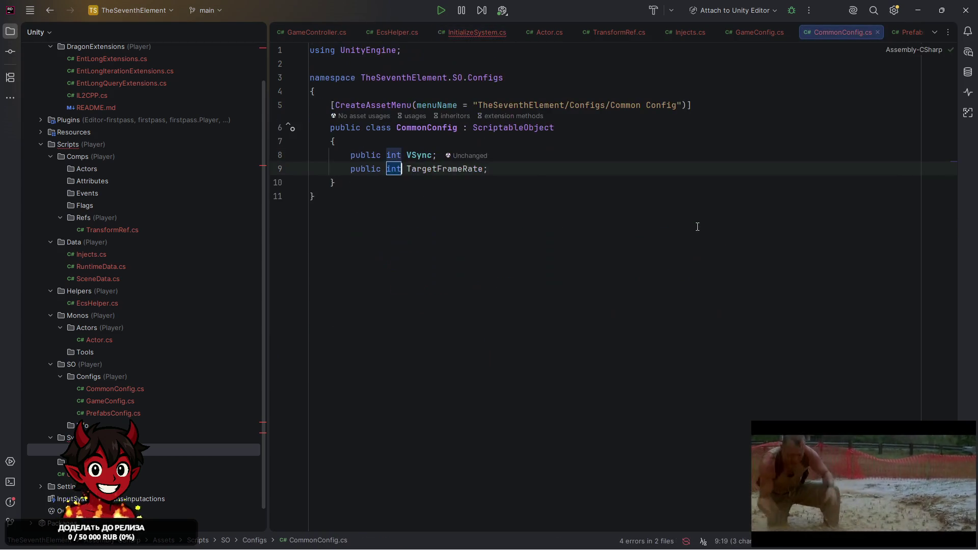
pyautogui.click(487, 32)
pyautogui.click(473, 287)
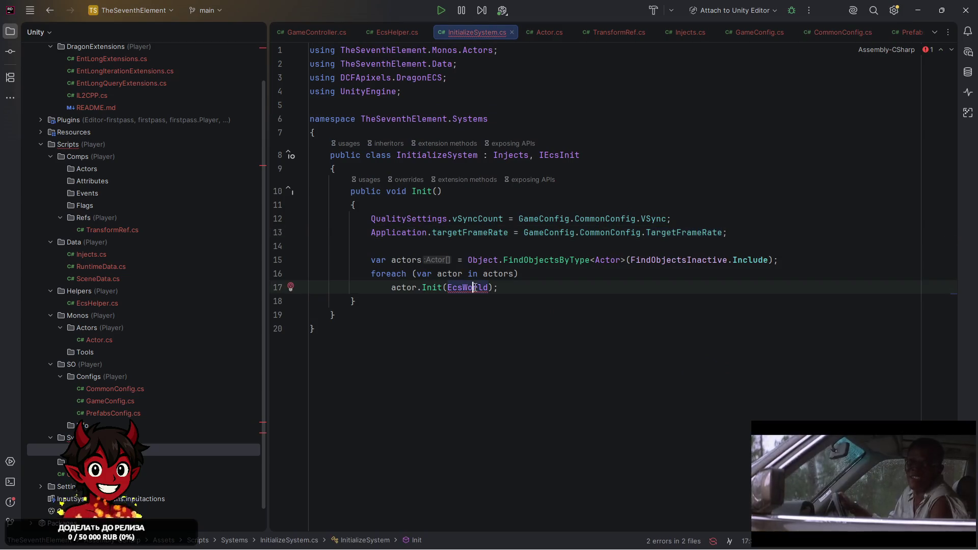
# Add an EcsDefaultWorld EcsWorld field to Injects by duplicating the SceneData line.
pyautogui.keyDown('ctrl'); pyautogui.click(501, 163); pyautogui.keyUp('ctrl')
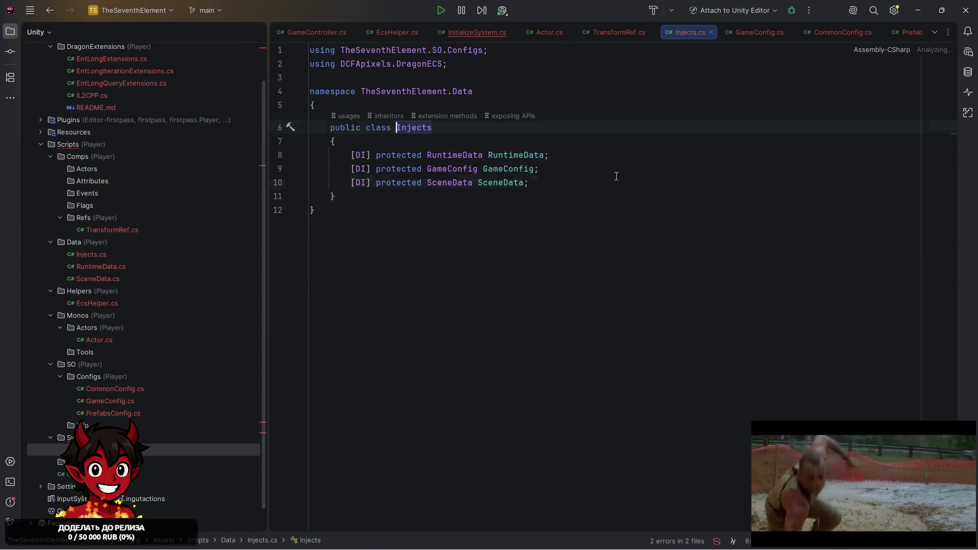
pyautogui.click(473, 183)
pyautogui.hotkey('ctrl', 'd')
pyautogui.press('Up')
pyautogui.doubleClick(456, 197)
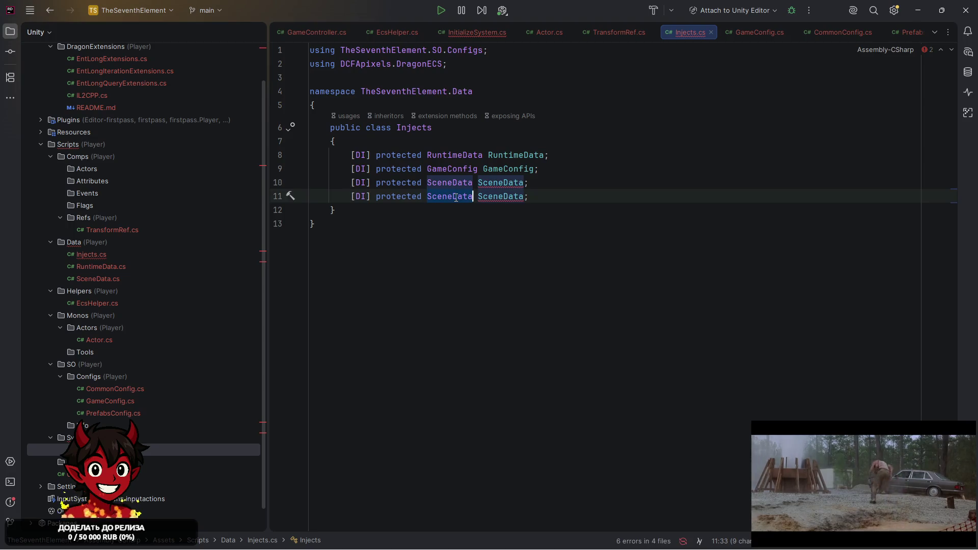
pyautogui.write('Ecsdef')
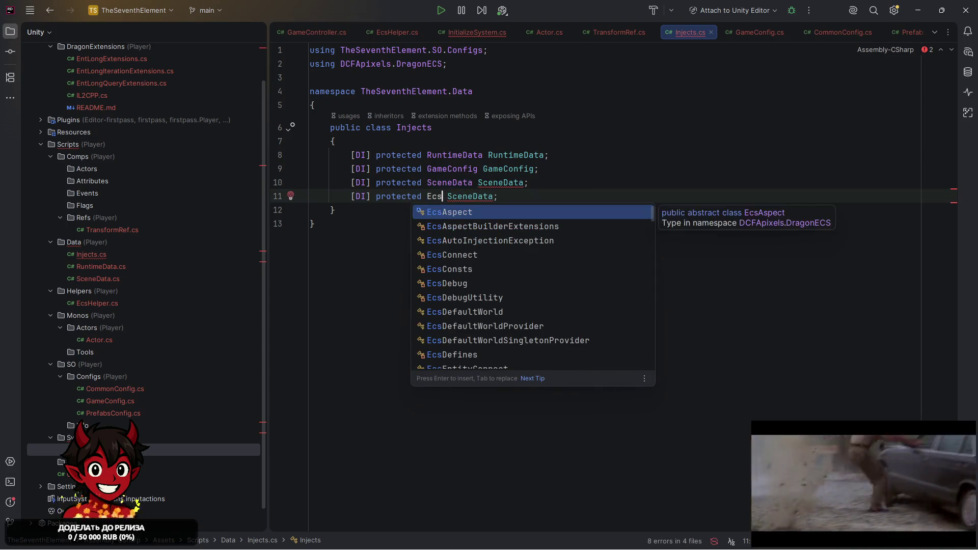
pyautogui.press('Return')
pyautogui.hotkey('ctrl', 'shift', 'Right')
pyautogui.write('Ecsw')
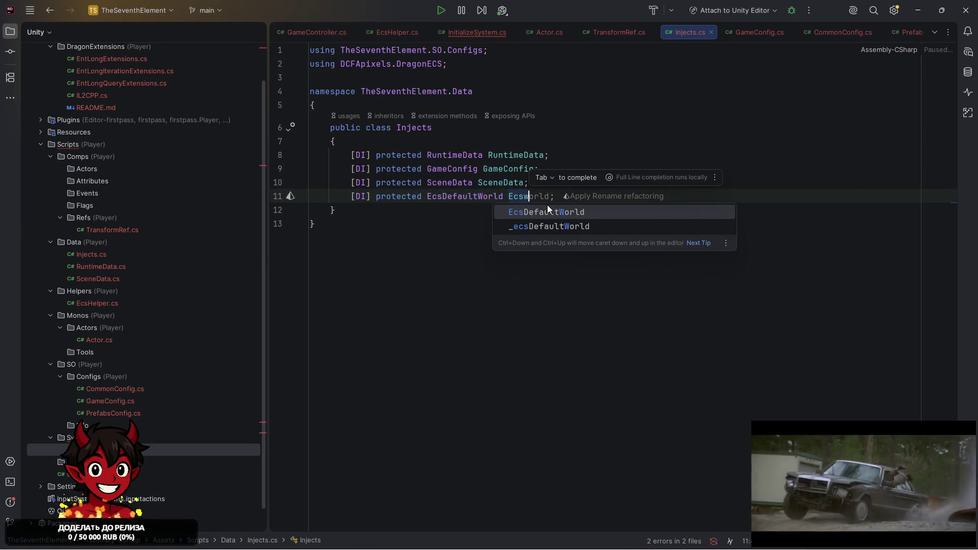
pyautogui.press('BackSpace')
pyautogui.write('World')
pyautogui.press('Escape')
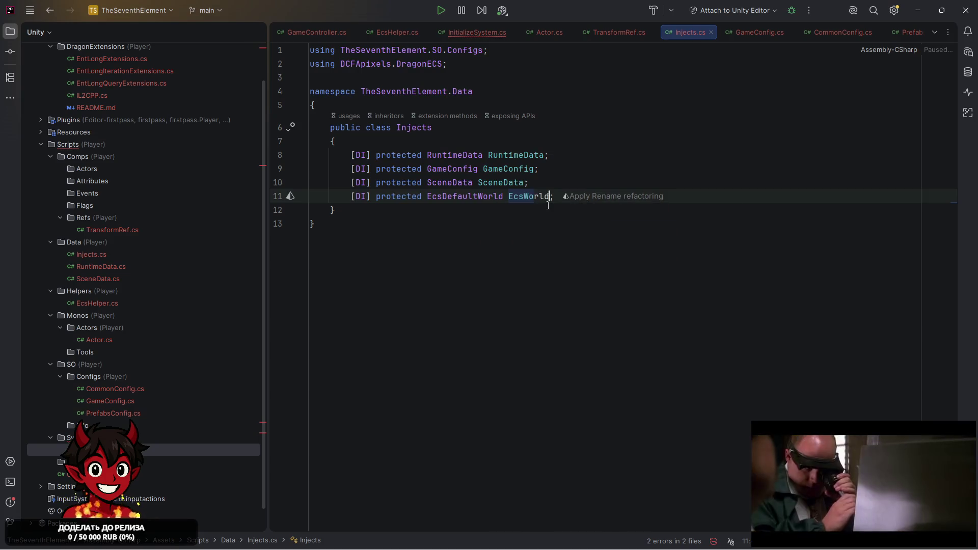
# Review the GameController and GameConfig code, then minimize Rider to reveal Unity.
pyautogui.click(477, 32)
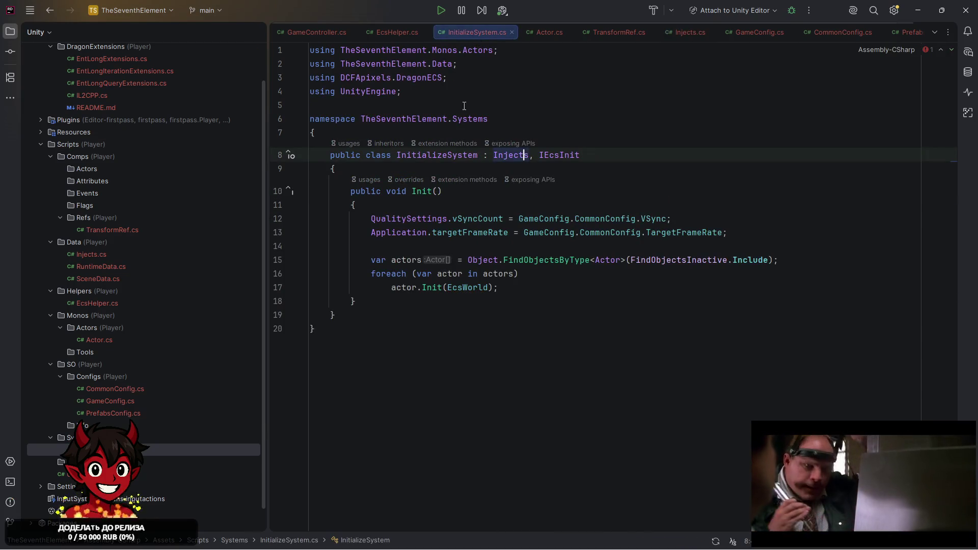
pyautogui.click(454, 398)
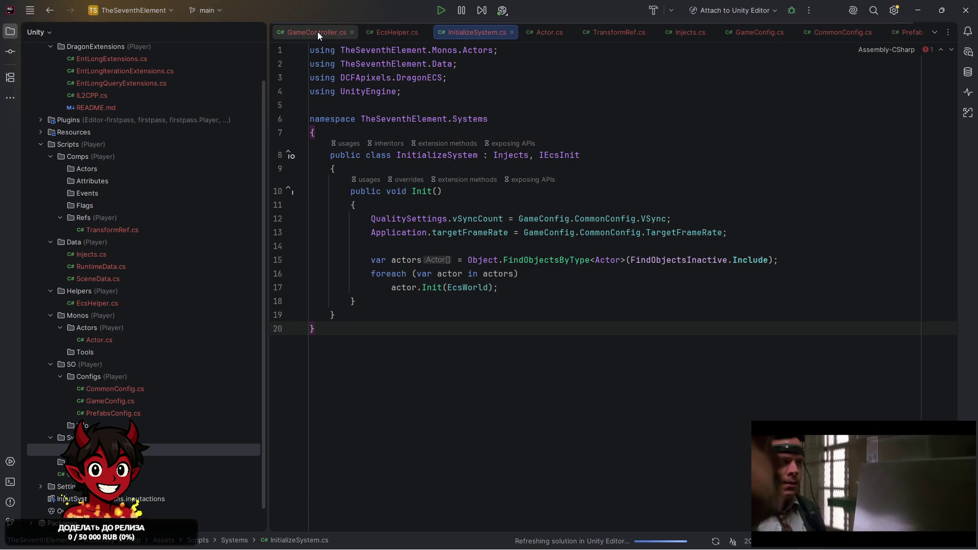
pyautogui.click(317, 31)
pyautogui.scroll(-1, 378, 167)
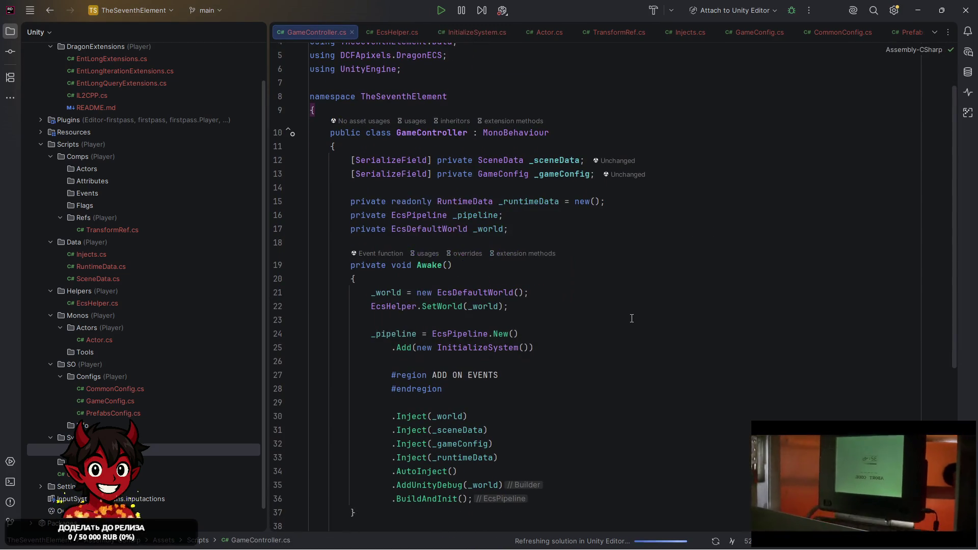
pyautogui.click(128, 402)
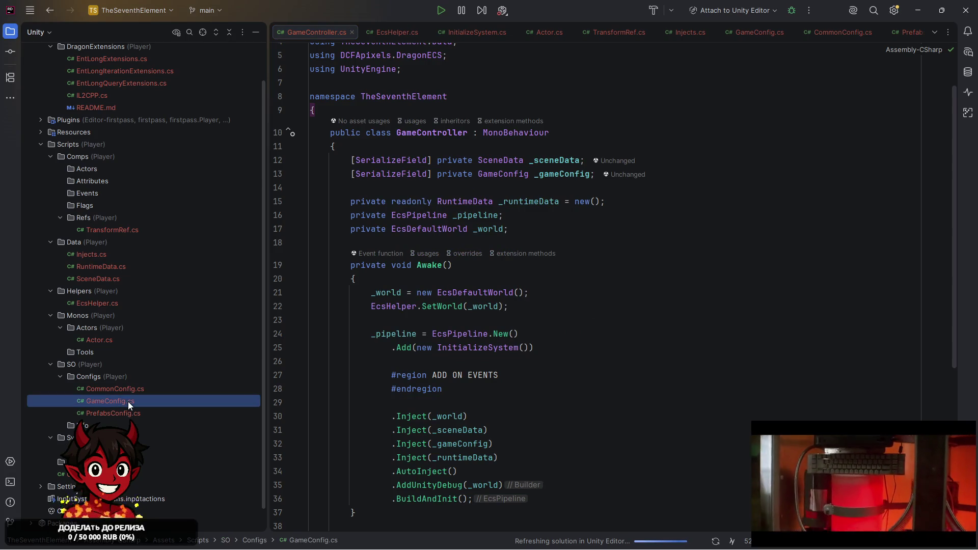
pyautogui.doubleClick(142, 406)
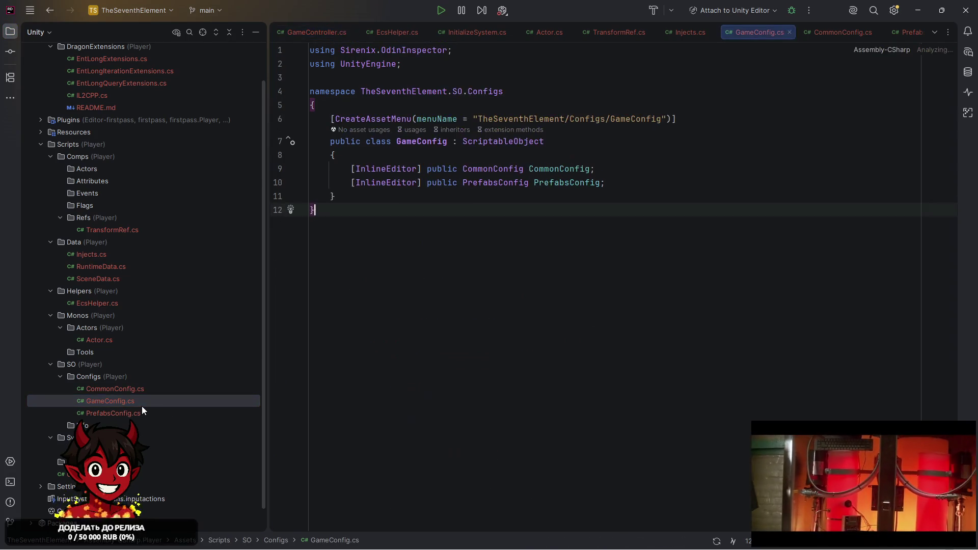
pyautogui.click(917, 10)
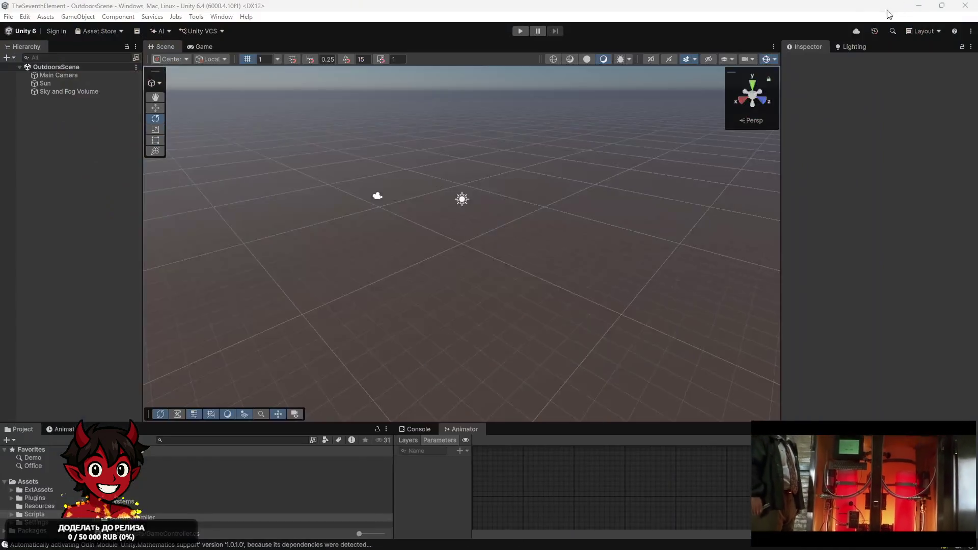
# Create an empty GameController object and move it to the top of the hierarchy.
pyautogui.rightClick(81, 135)
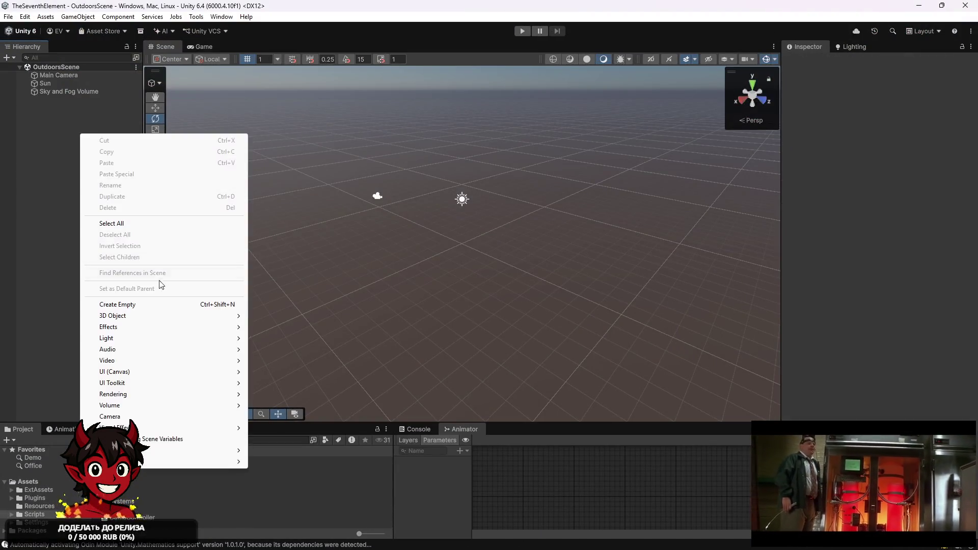
pyautogui.click(153, 305)
pyautogui.write('Game')
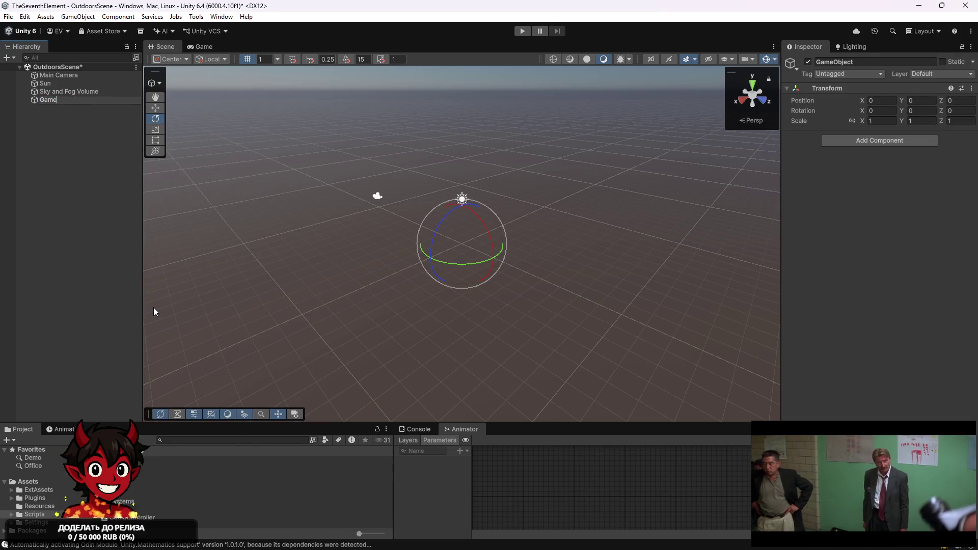
pyautogui.write('Controller')
pyautogui.press('Return')
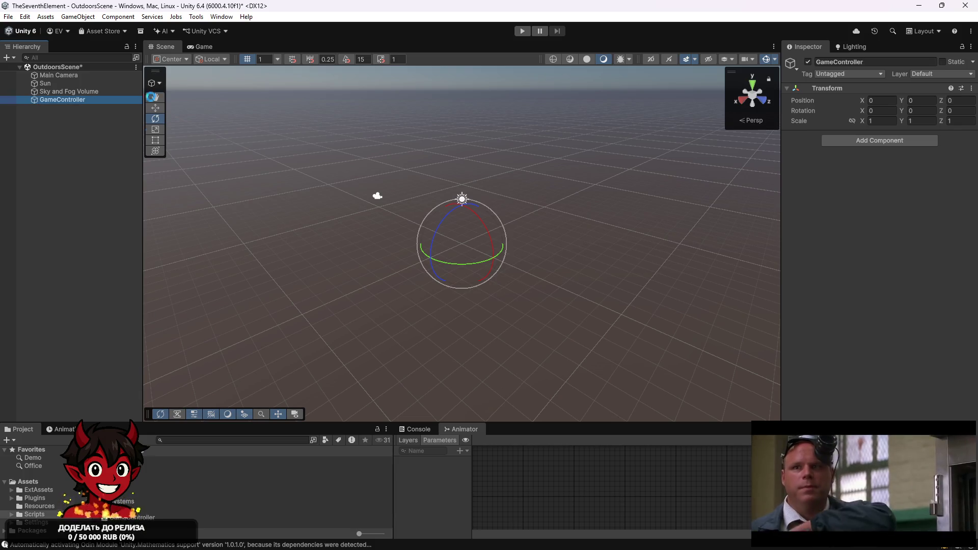
pyautogui.moveTo(77, 83); pyautogui.dragTo(100, 72)
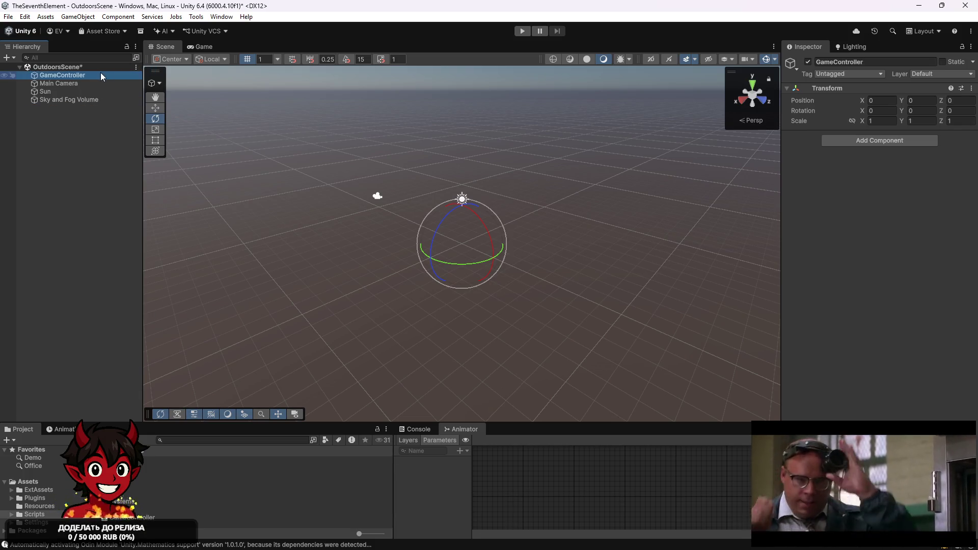
# Add an empty '-------------------' separator object below GameController and save the scene.
pyautogui.rightClick(74, 165)
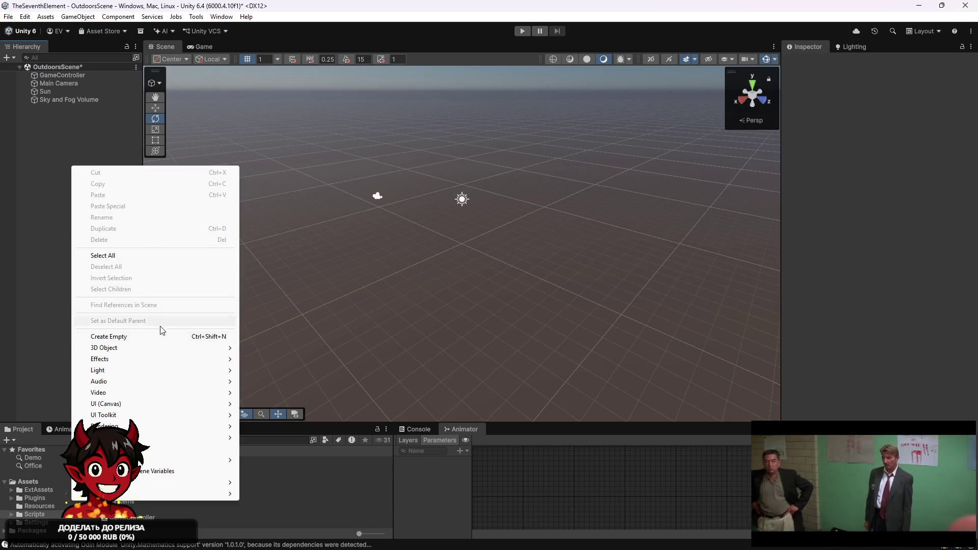
pyautogui.click(160, 332)
pyautogui.write('-------------------')
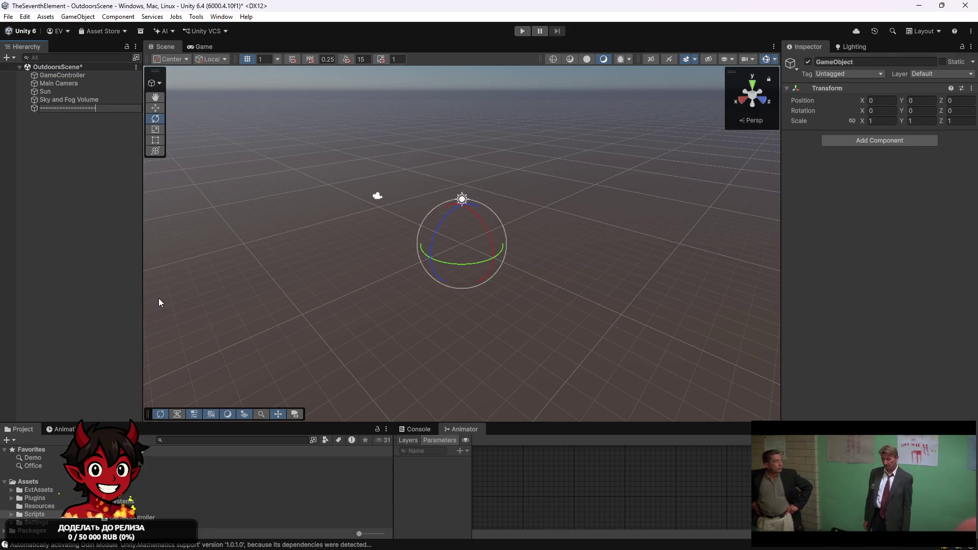
pyautogui.press('Return')
pyautogui.hotkey('ctrl', 's')
pyautogui.moveTo(80, 108)
pyautogui.mouseDown()
pyautogui.moveTo(87, 71)
pyautogui.moveTo(82, 77)
pyautogui.mouseUp()
pyautogui.click(82, 160)
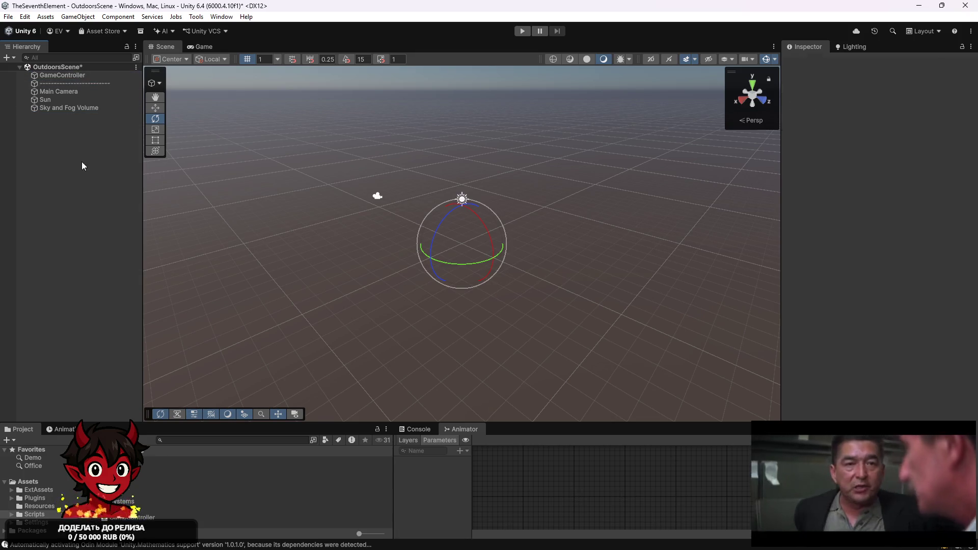
pyautogui.hotkey('ctrl', 's')
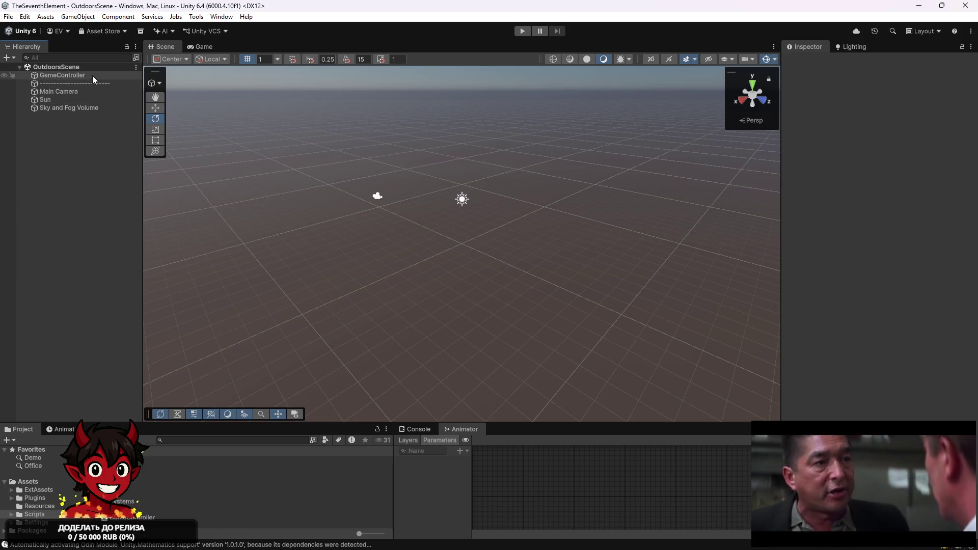
# Give GameController Game Controller and Scene Data scripts, link Scene Data and Main Camera, and save.
pyautogui.click(92, 75)
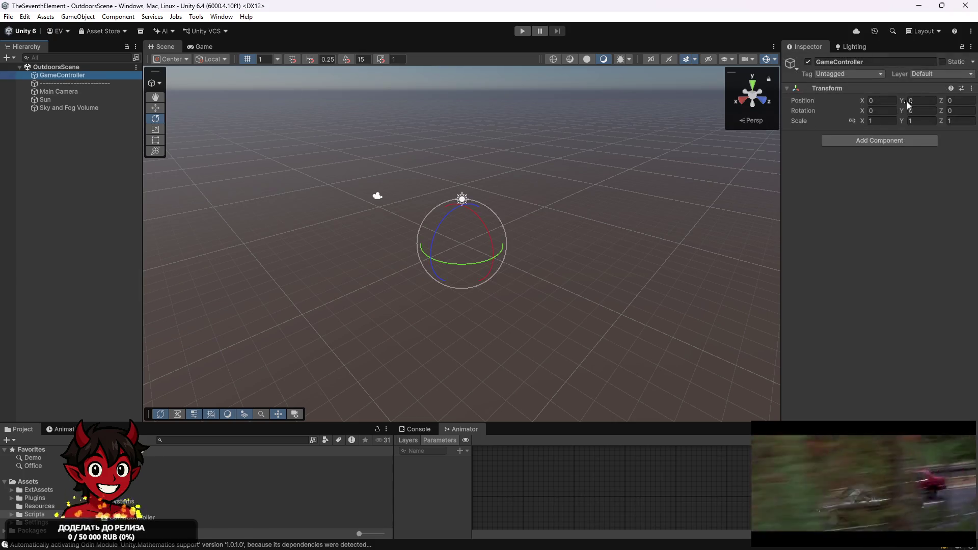
pyautogui.click(905, 145)
pyautogui.write('gameco')
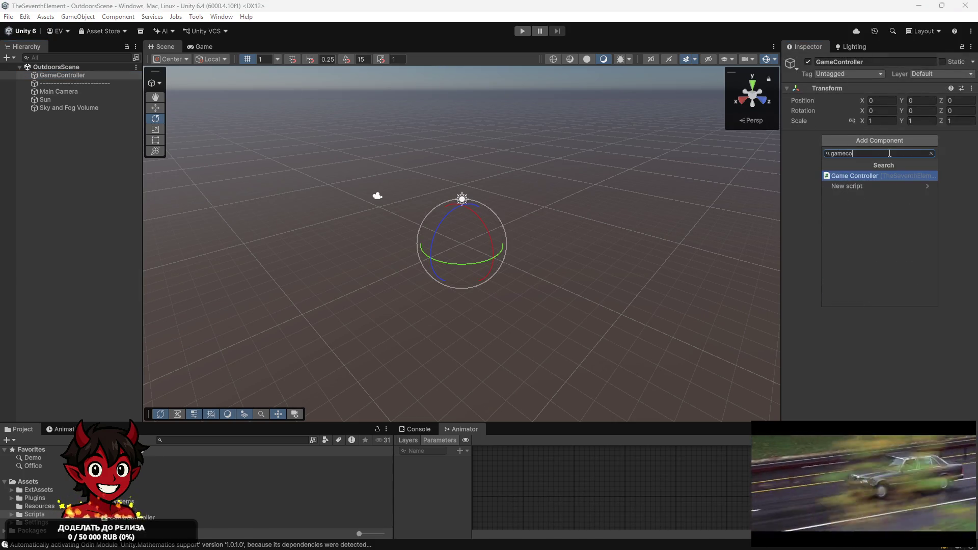
pyautogui.press('Return')
pyautogui.click(881, 185)
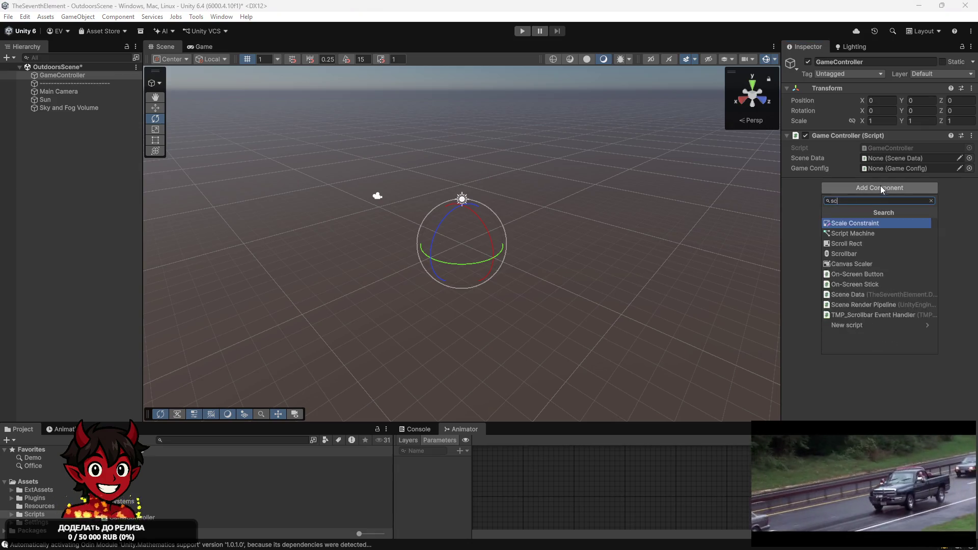
pyautogui.write('sce')
pyautogui.click(860, 223)
pyautogui.moveTo(875, 173); pyautogui.dragTo(896, 157)
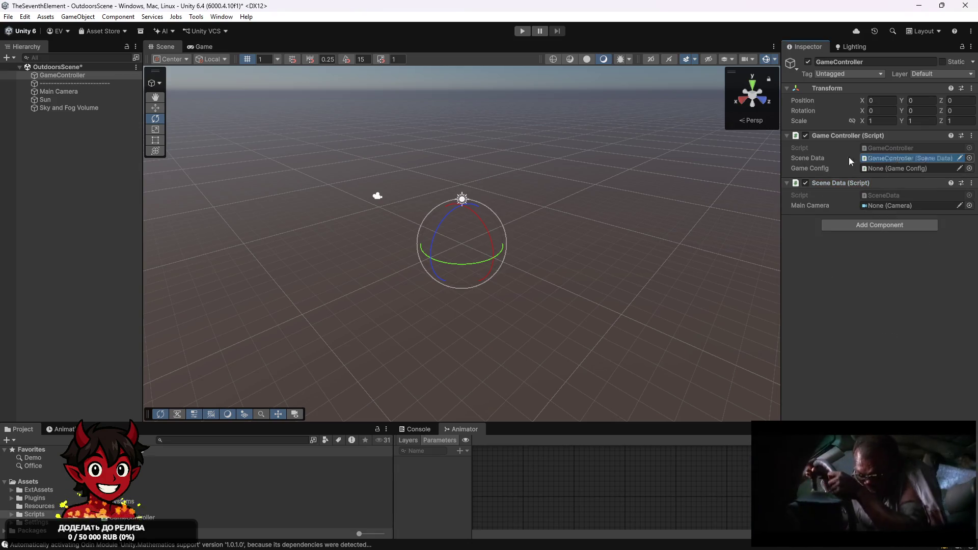
pyautogui.moveTo(885, 197); pyautogui.dragTo(899, 206)
pyautogui.hotkey('ctrl', 's')
# Create a new folder in Assets, then try deleting the Settings 1 folder.
pyautogui.click(44, 483)
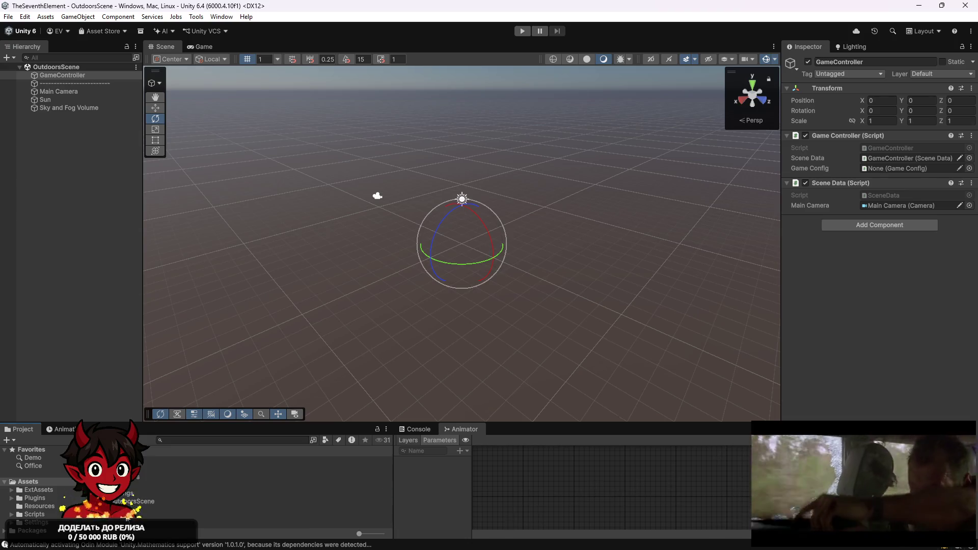
pyautogui.rightClick(139, 494)
pyautogui.moveTo(258, 227)
pyautogui.click(321, 228)
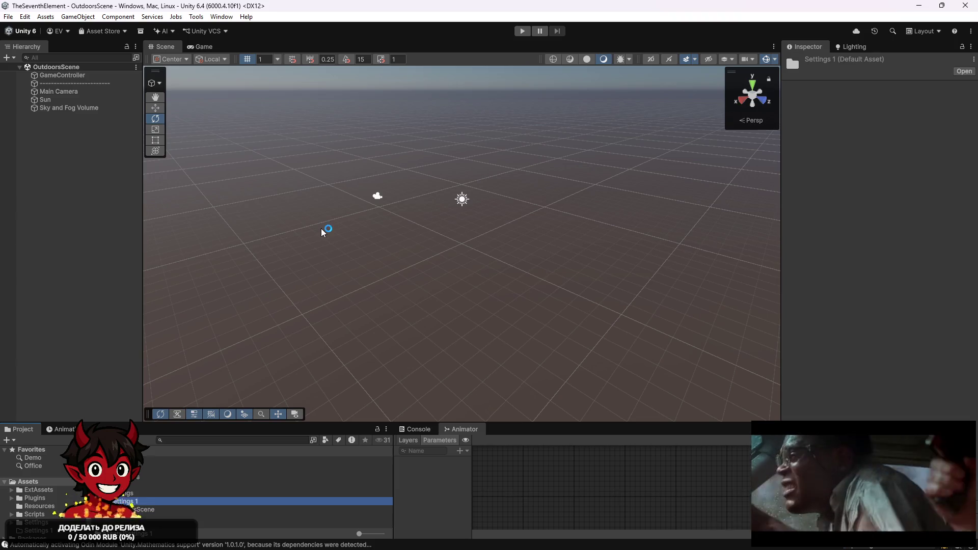
pyautogui.press('Delete')
# Cancel the deletion and create a new folder named Scenes in Assets.
pyautogui.press('Escape')
pyautogui.rightClick(147, 515)
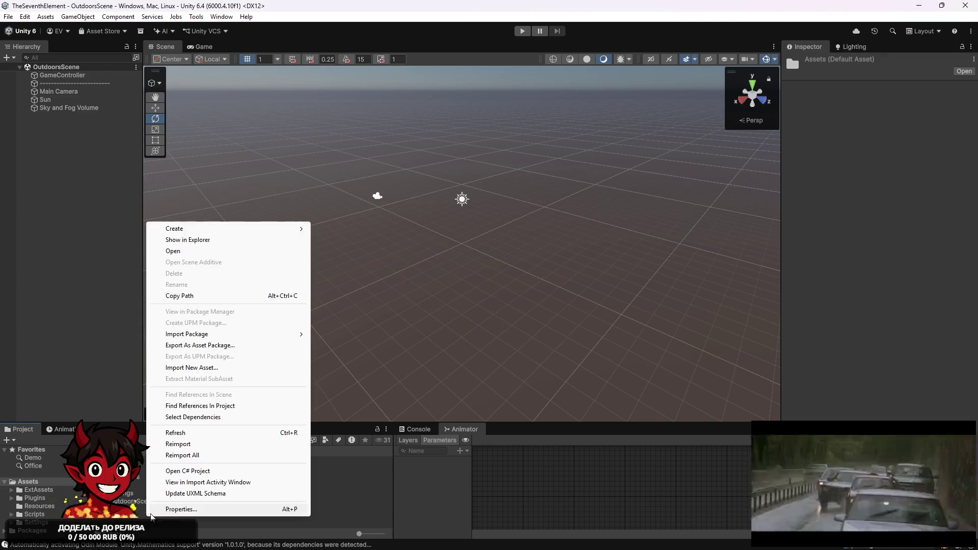
pyautogui.moveTo(286, 232)
pyautogui.click(329, 229)
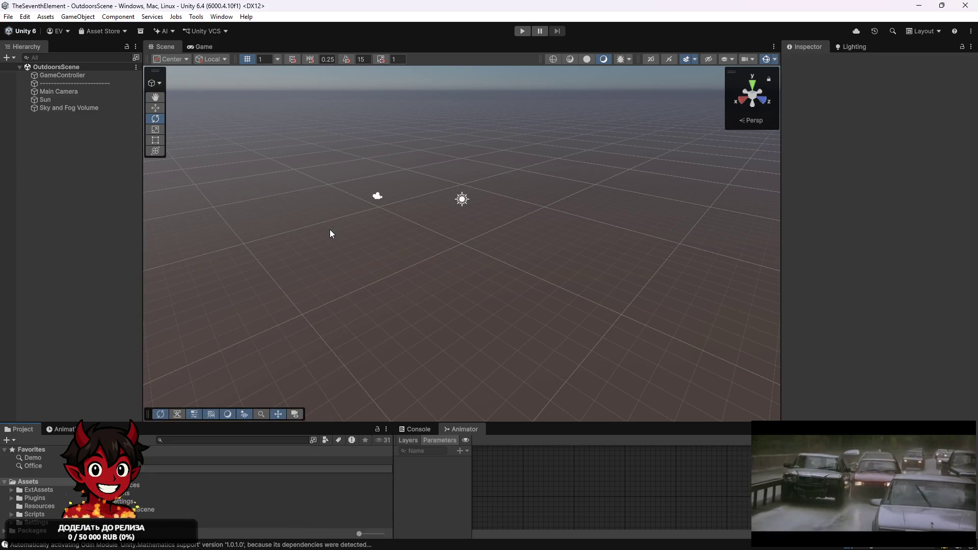
pyautogui.press('Return')
# Move OutdoorsScene into the Scenes folder and open it from there.
pyautogui.moveTo(134, 509); pyautogui.dragTo(148, 485)
pyautogui.doubleClick(148, 485)
pyautogui.doubleClick(158, 460)
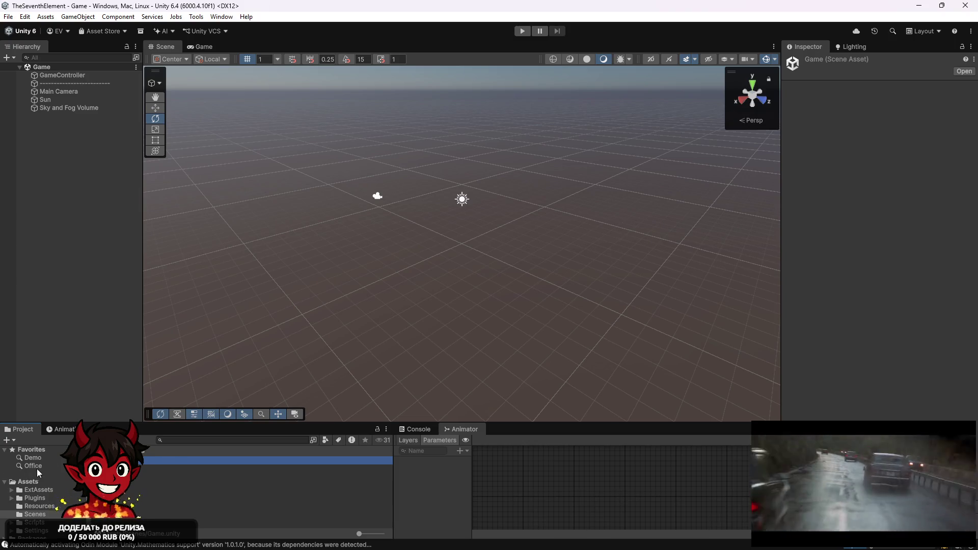
pyautogui.click(31, 482)
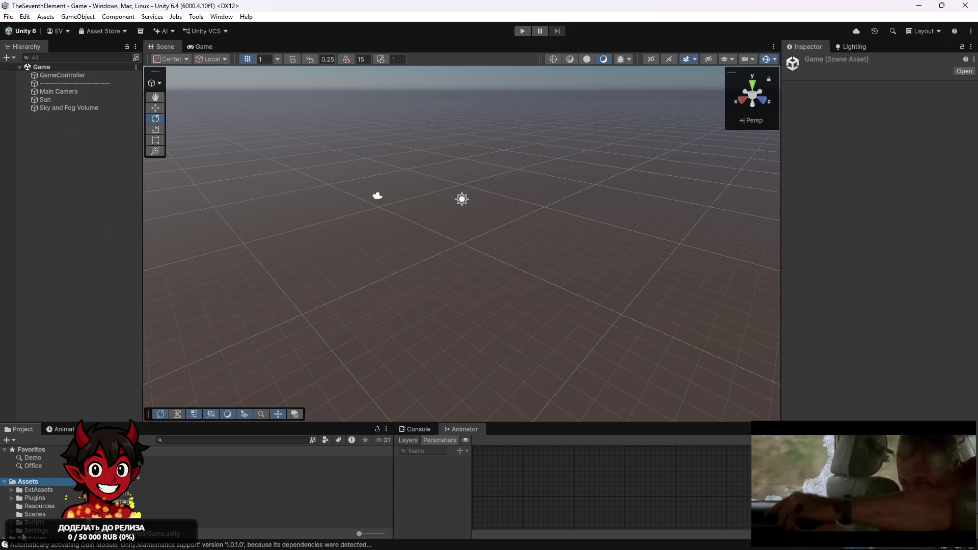
pyautogui.rightClick(46, 479)
# Create an SO folder in Assets containing a Configs folder.
pyautogui.moveTo(66, 195)
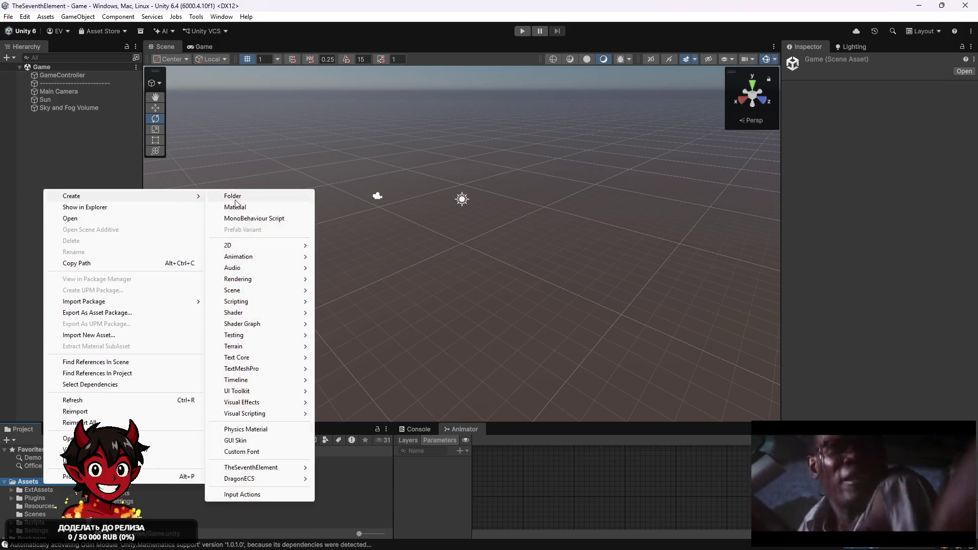
pyautogui.click(235, 197)
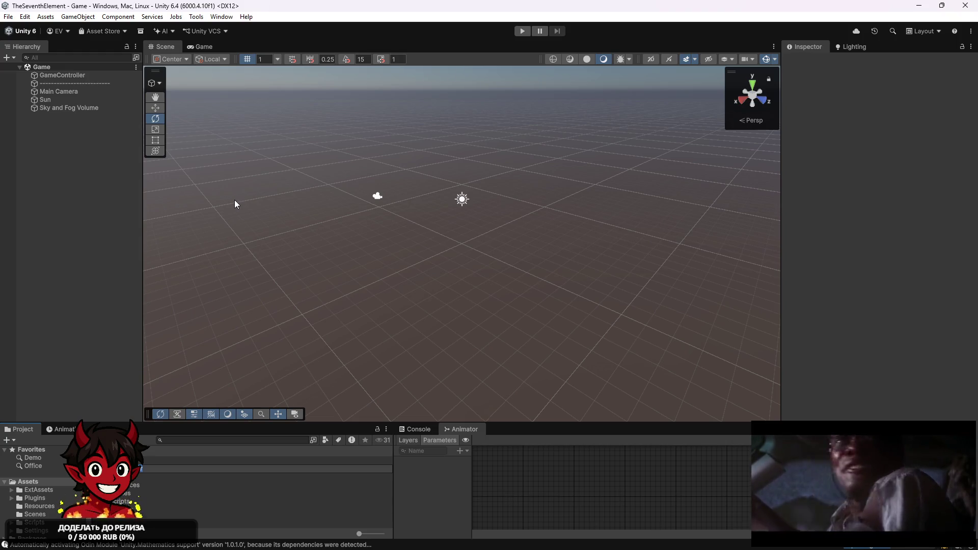
pyautogui.press('Return')
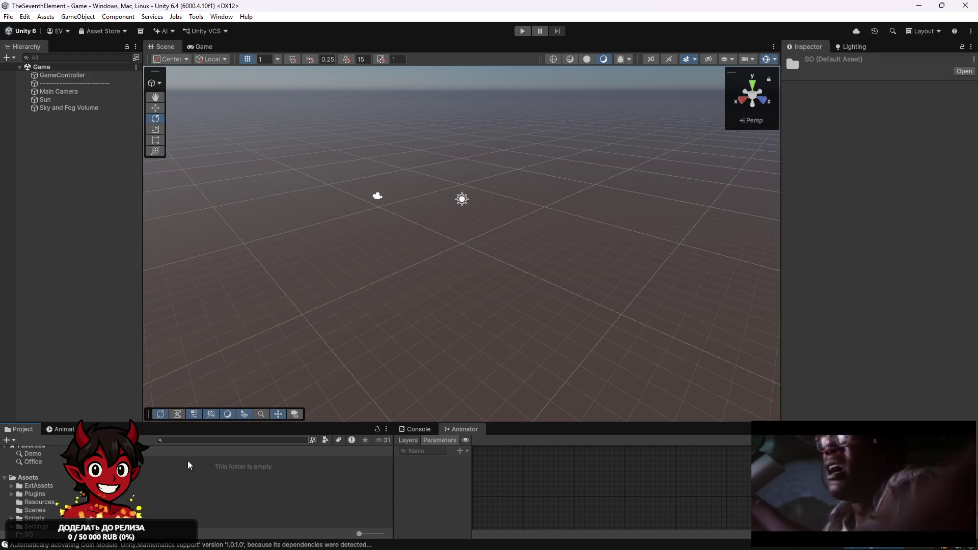
pyautogui.rightClick(186, 461)
pyautogui.moveTo(314, 210)
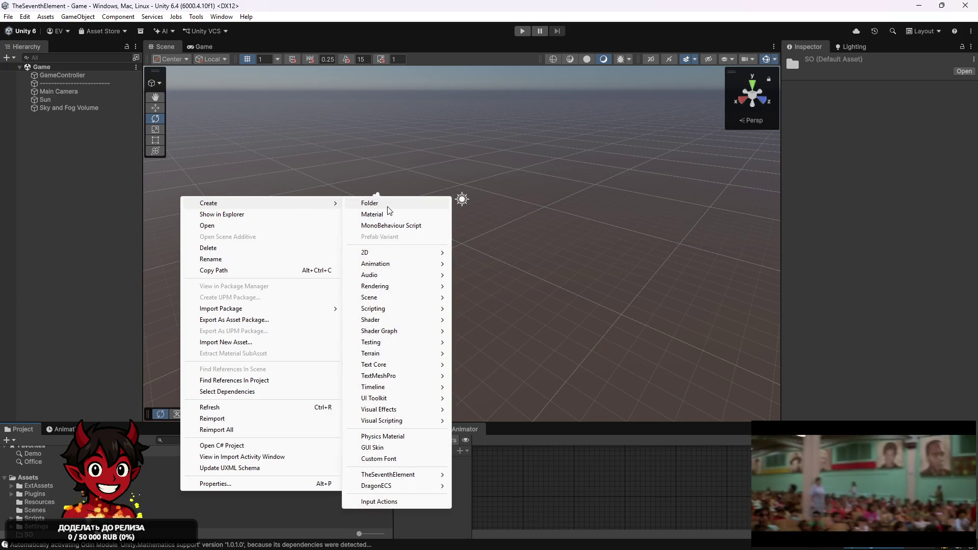
pyautogui.click(387, 205)
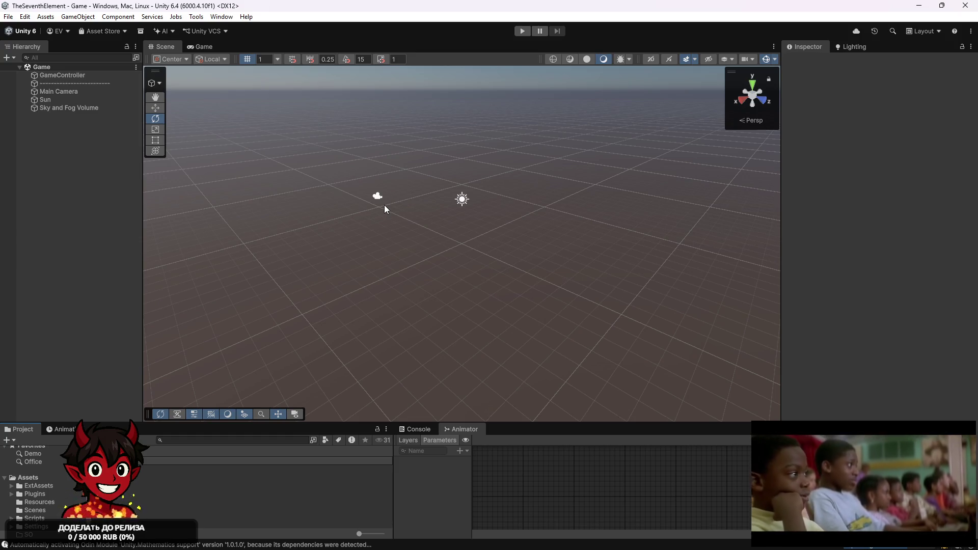
pyautogui.press('Return')
# Create a GameConfig asset inside the Configs folder.
pyautogui.rightClick(199, 458)
pyautogui.moveTo(286, 182)
pyautogui.moveTo(394, 453)
pyautogui.moveTo(463, 457)
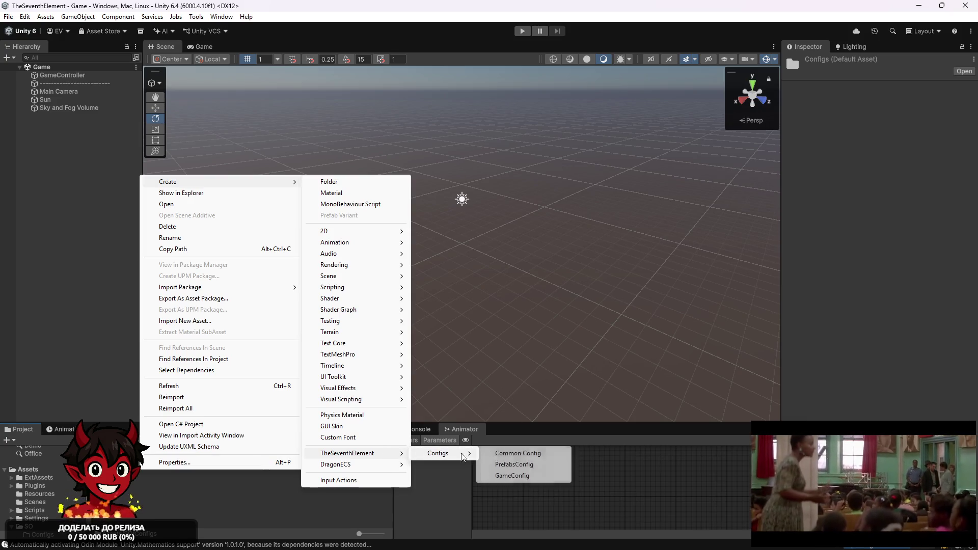
pyautogui.click(510, 476)
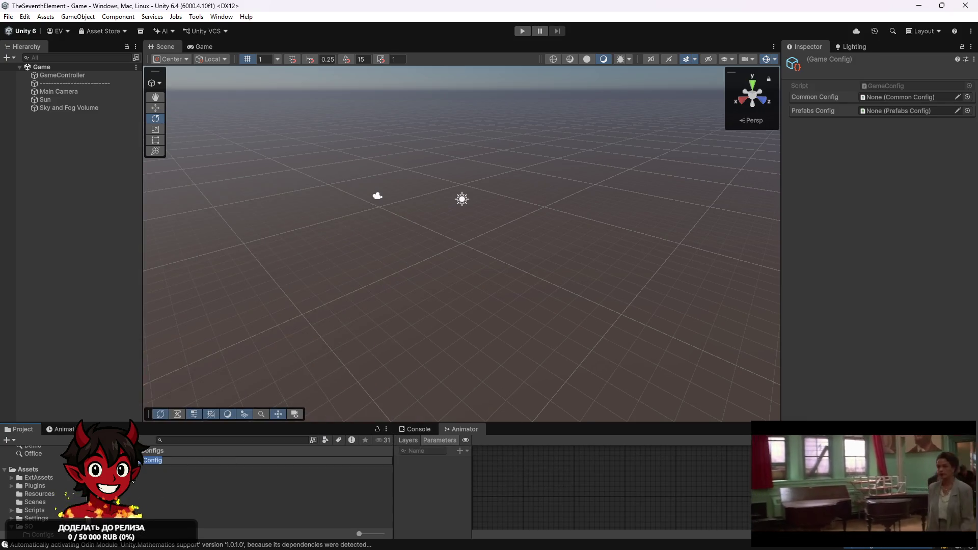
pyautogui.write('g')
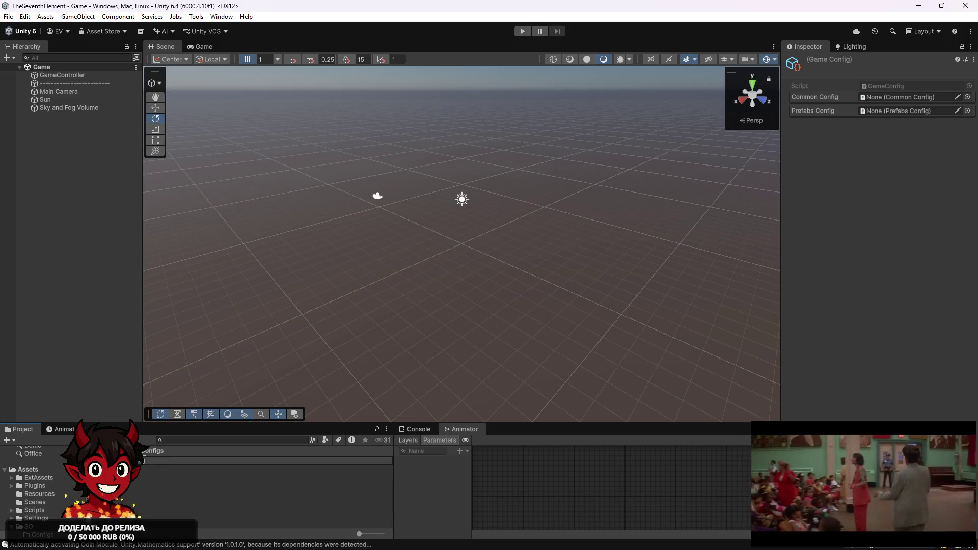
# Create a Common Config asset in the Configs folder.
pyautogui.rightClick(145, 460)
pyautogui.moveTo(250, 188)
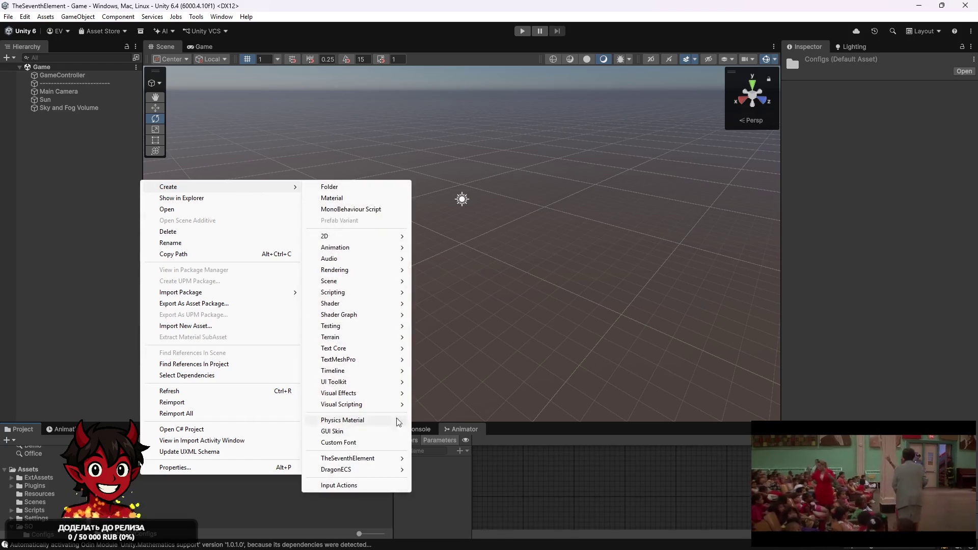
pyautogui.moveTo(356, 458)
pyautogui.moveTo(438, 458)
pyautogui.click(517, 458)
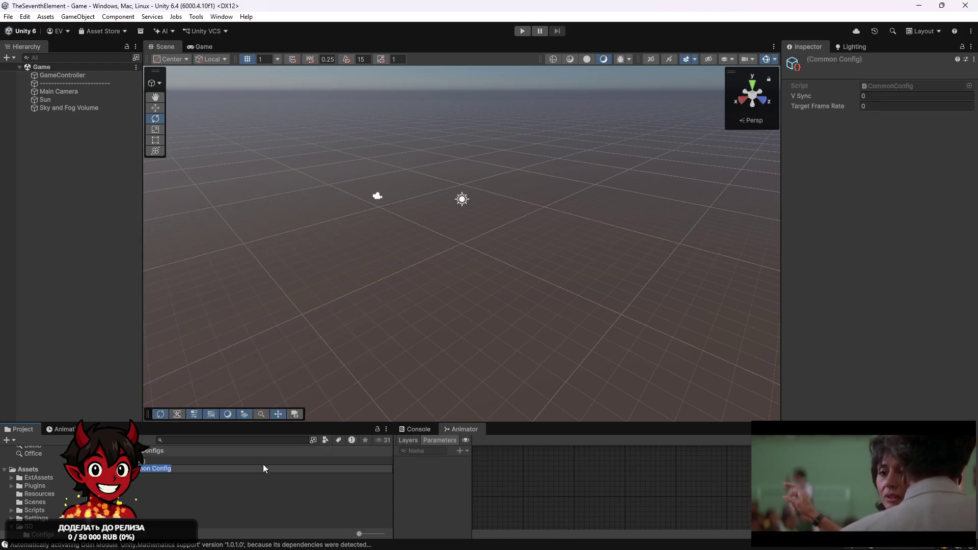
pyautogui.press('Return')
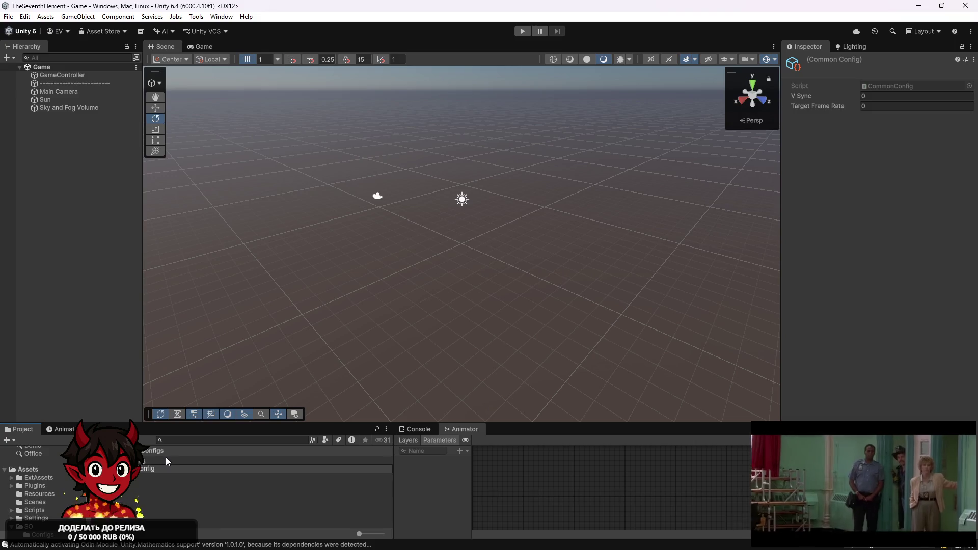
# Create a Prefabs Config asset in the Configs folder.
pyautogui.click(166, 460)
pyautogui.rightClick(153, 490)
pyautogui.moveTo(269, 202)
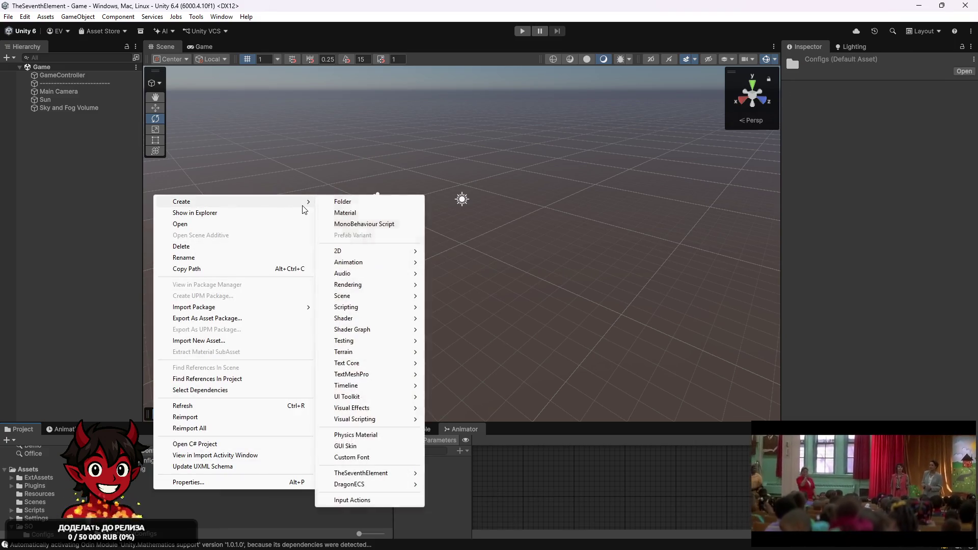
pyautogui.moveTo(397, 472)
pyautogui.moveTo(452, 472)
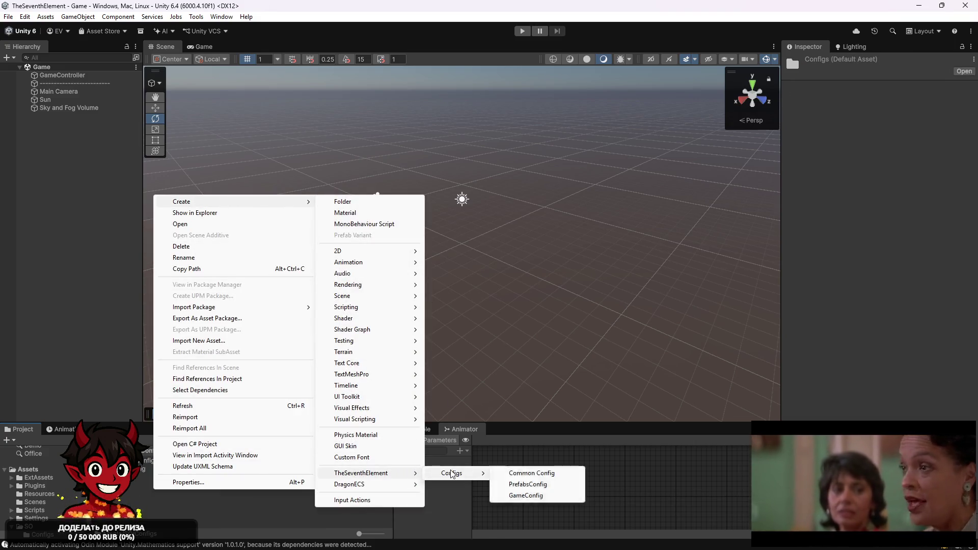
pyautogui.click(501, 483)
pyautogui.write('GameConfig')
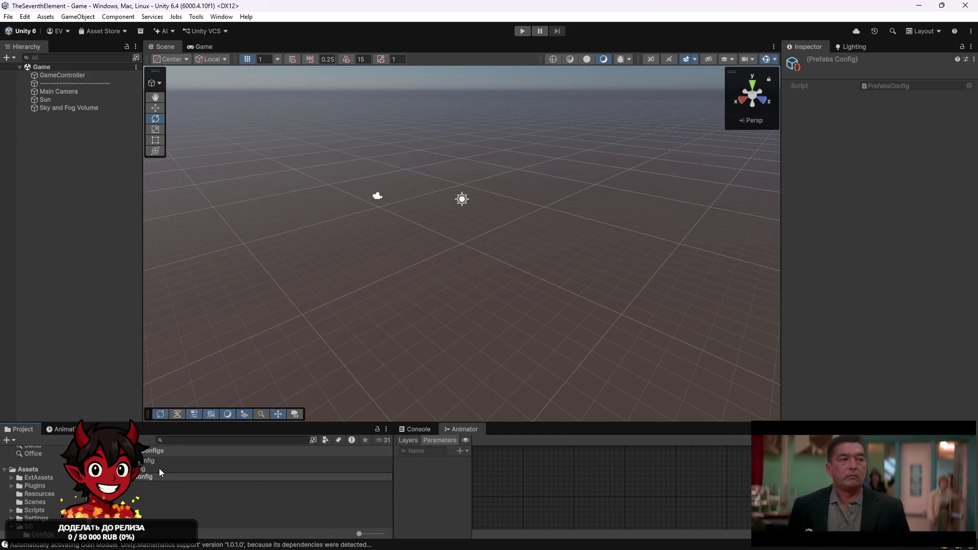
pyautogui.press('Return')
# Assign PrefabsConfig to GameConfig's Prefabs Config slot and set Common Config Target Frame Rate to 60.
pyautogui.click(154, 468)
pyautogui.moveTo(134, 478)
pyautogui.mouseDown()
pyautogui.moveTo(175, 469)
pyautogui.moveTo(896, 100)
pyautogui.mouseUp()
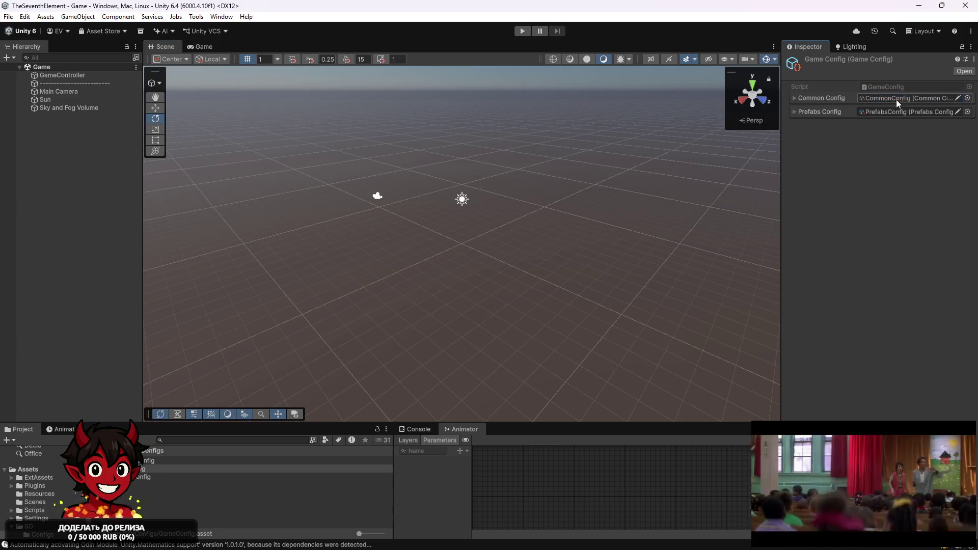
pyautogui.click(833, 97)
pyautogui.click(880, 119)
pyautogui.write('60')
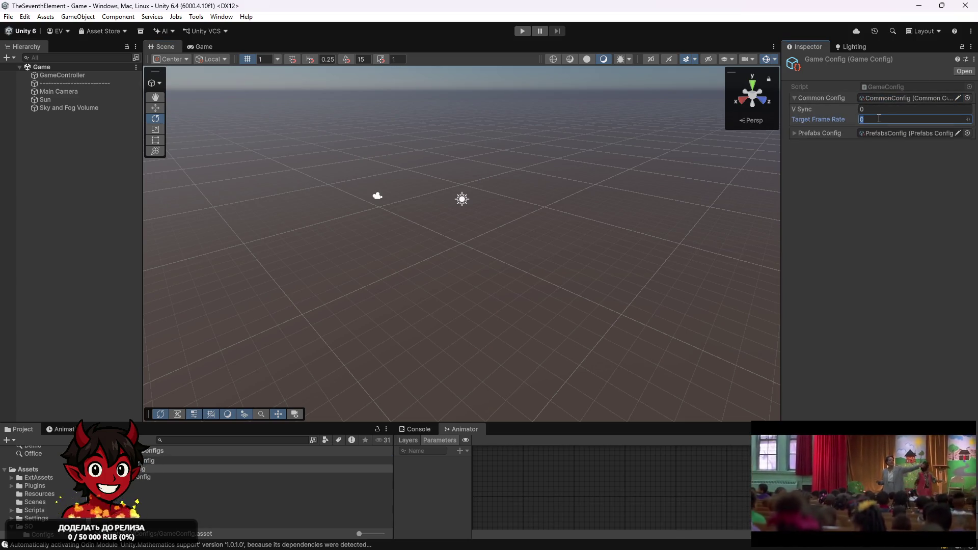
pyautogui.click(821, 132)
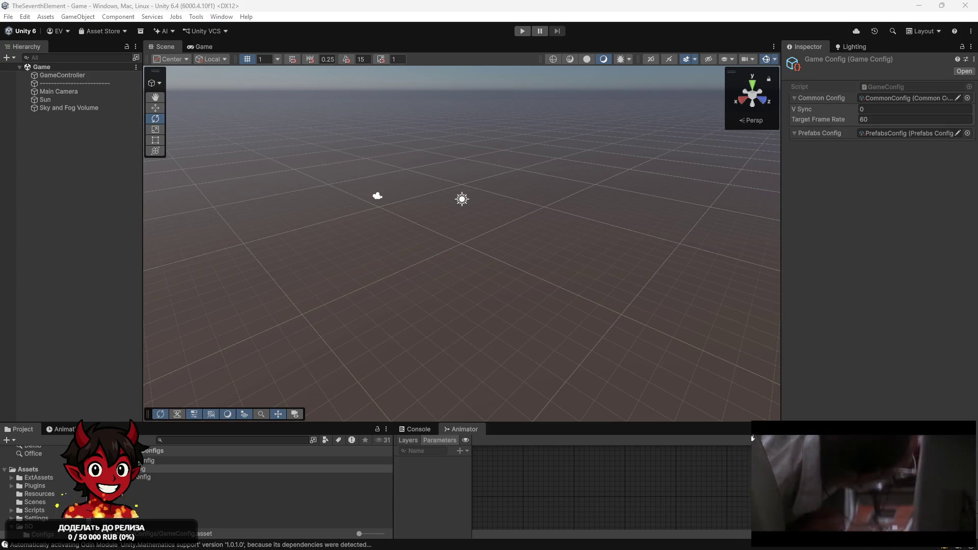
pyautogui.click(61, 75)
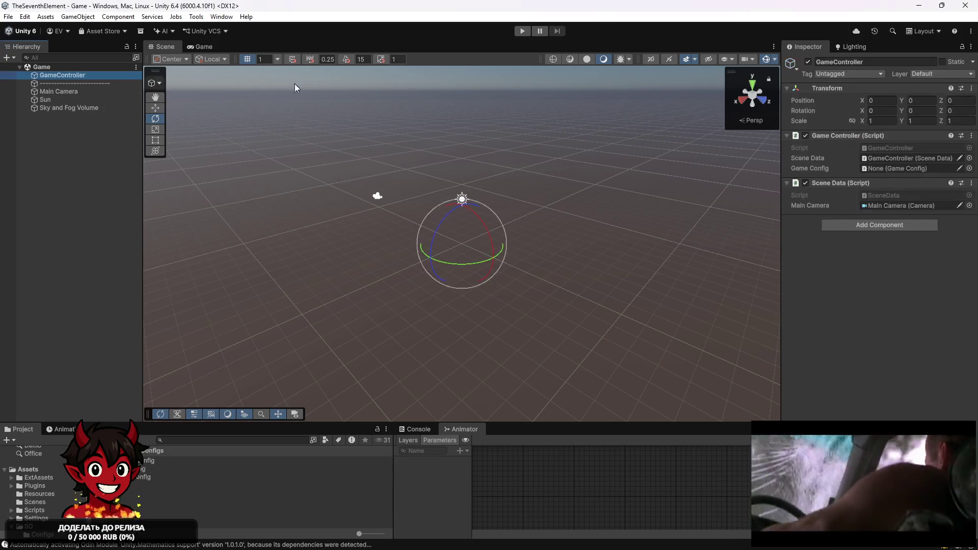
# Pick the GameConfig asset in the GameController's Game Config object picker.
pyautogui.click(970, 168)
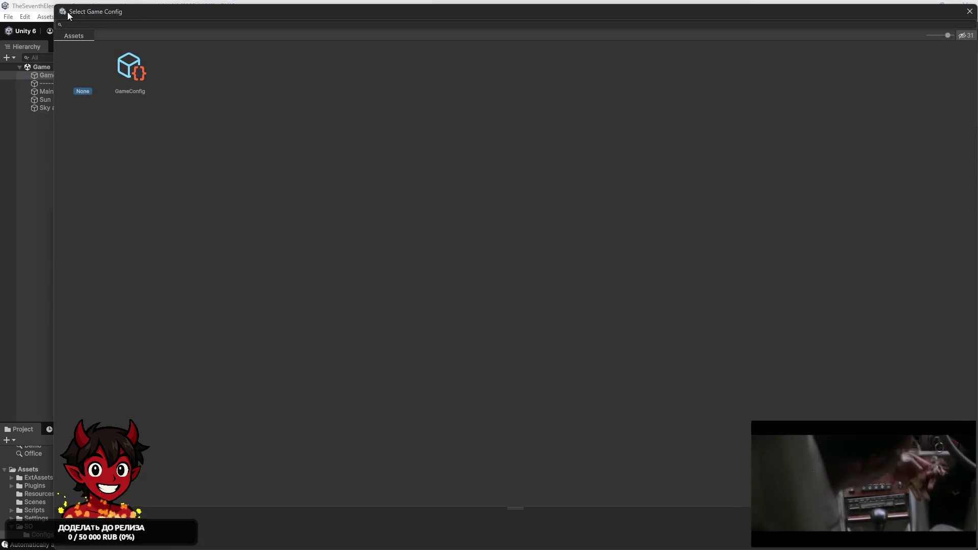
pyautogui.doubleClick(133, 72)
pyautogui.click(83, 207)
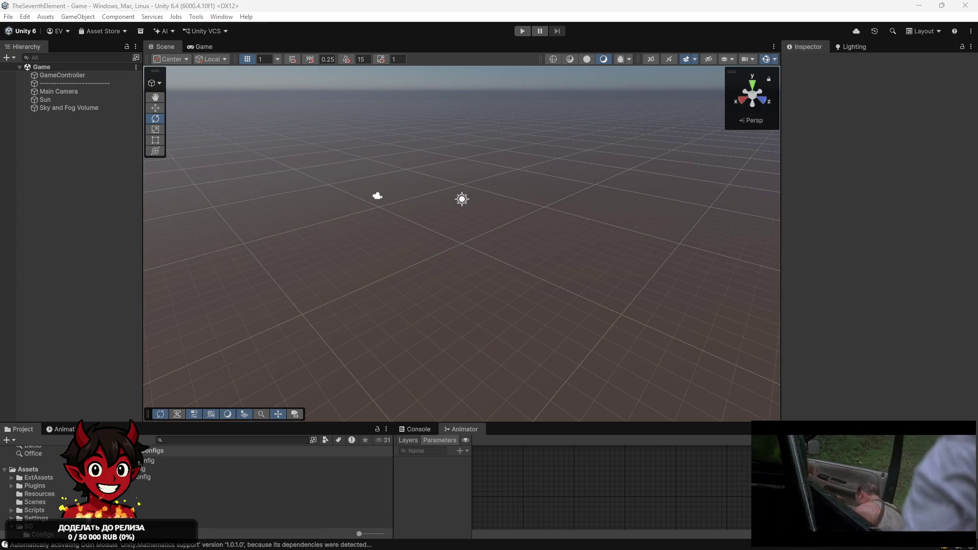
# Duplicate the dashed separator, move the copy below Sky and Fog Volume, and drop ' (1)' from its name.
pyautogui.click(81, 91)
pyautogui.click(105, 83)
pyautogui.hotkey('ctrl', 'd')
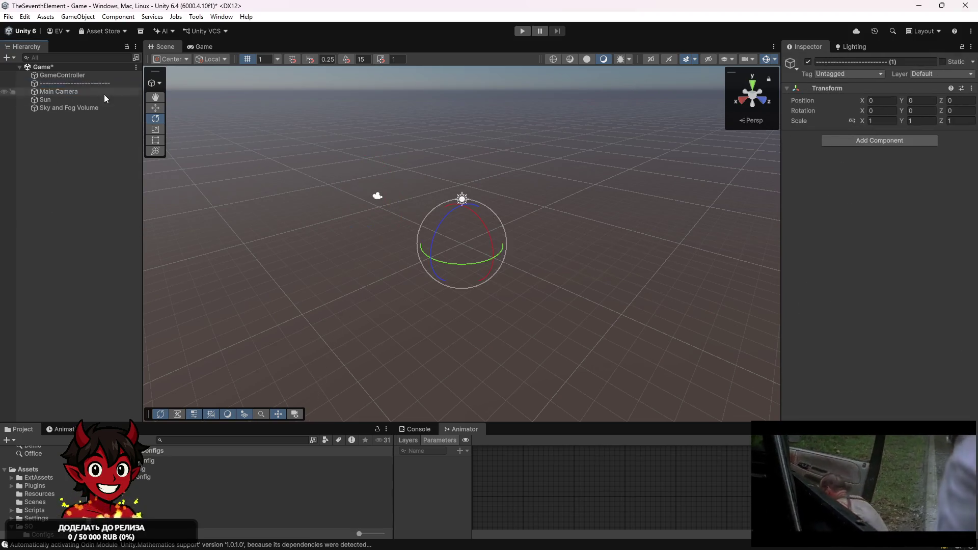
pyautogui.moveTo(94, 88); pyautogui.dragTo(96, 120)
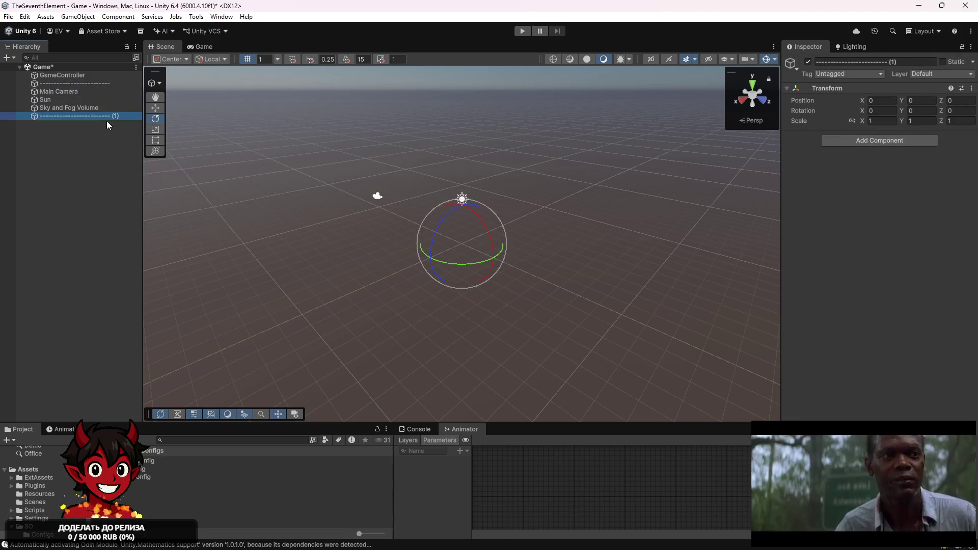
pyautogui.click(111, 116)
pyautogui.press('BackSpace')
pyautogui.press('BackSpace')
pyautogui.press('BackSpace')
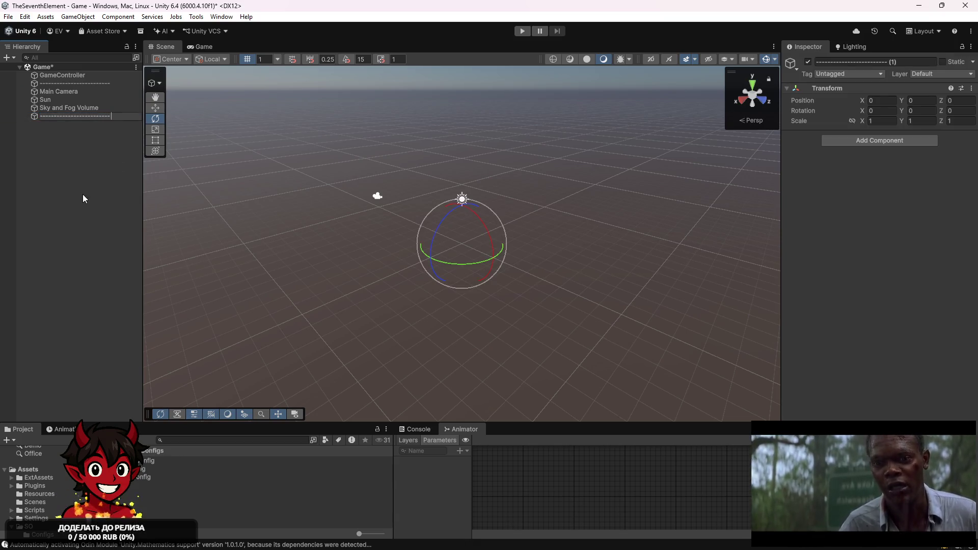
pyautogui.click(82, 194)
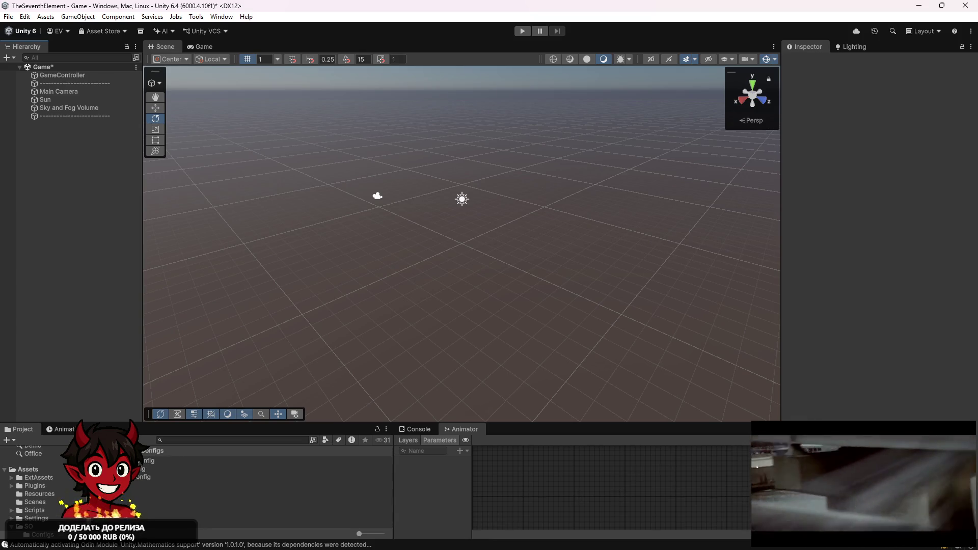
pyautogui.click(42, 108)
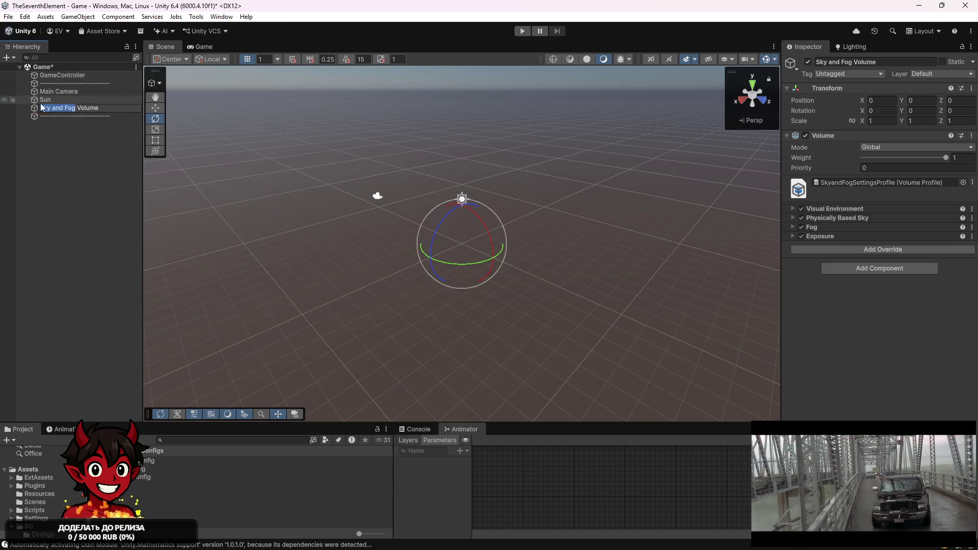
# Rename Sky and Fog Volume to Volume and delete the Sun light.
pyautogui.press('BackSpace')
pyautogui.press('Return')
pyautogui.click(80, 140)
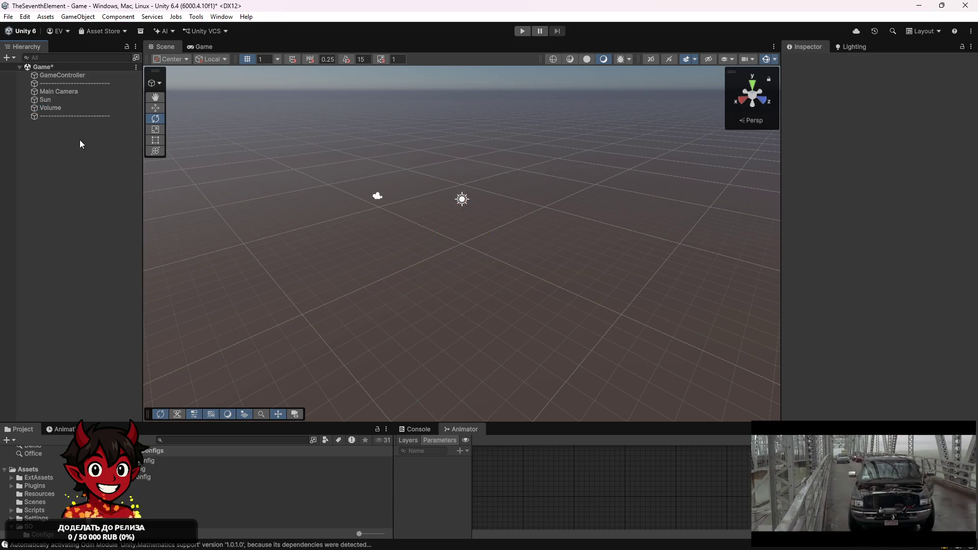
pyautogui.click(63, 99)
pyautogui.press('Delete')
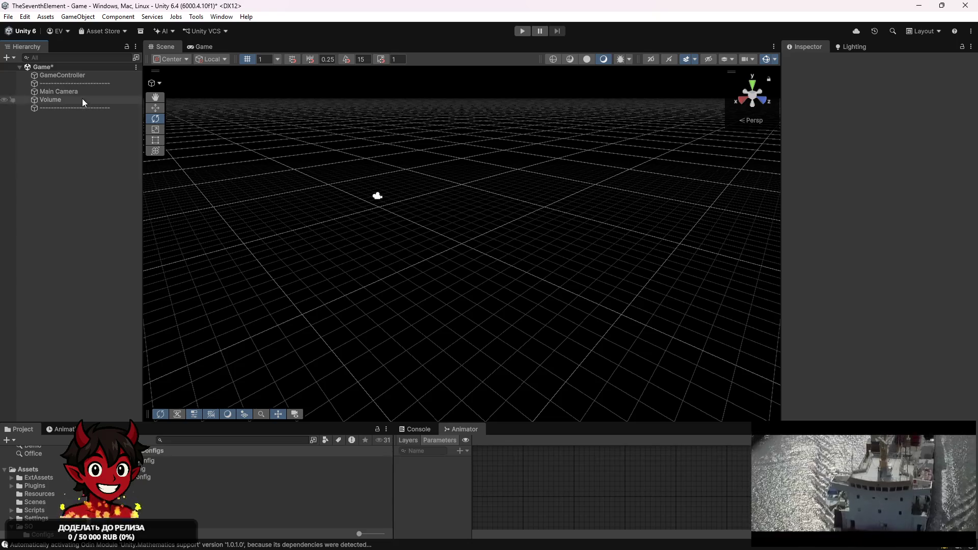
# Rename Main Camera to MainCamera and orbit the Scene view to tilt the grid.
pyautogui.click(84, 93)
pyautogui.click(55, 93)
pyautogui.click(55, 93)
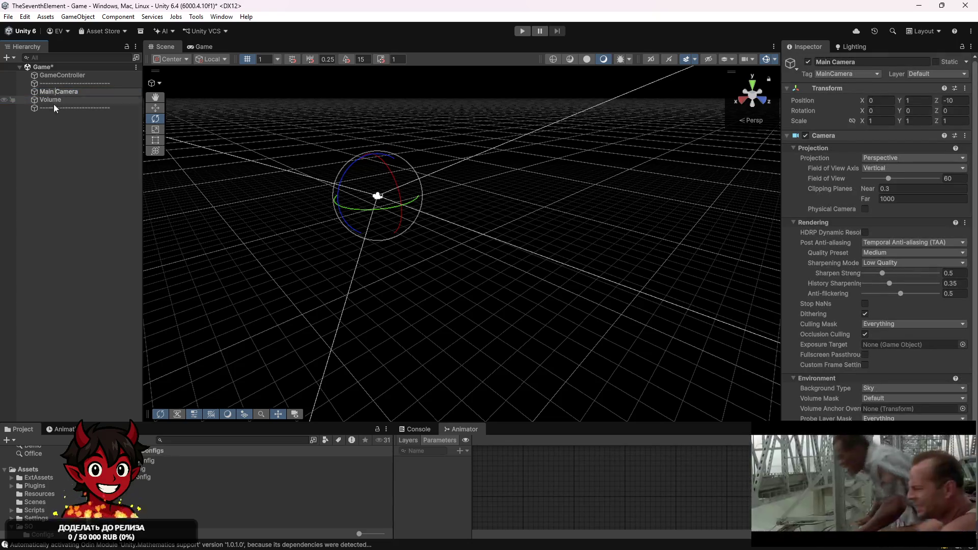
pyautogui.press('BackSpace')
pyautogui.click(47, 149)
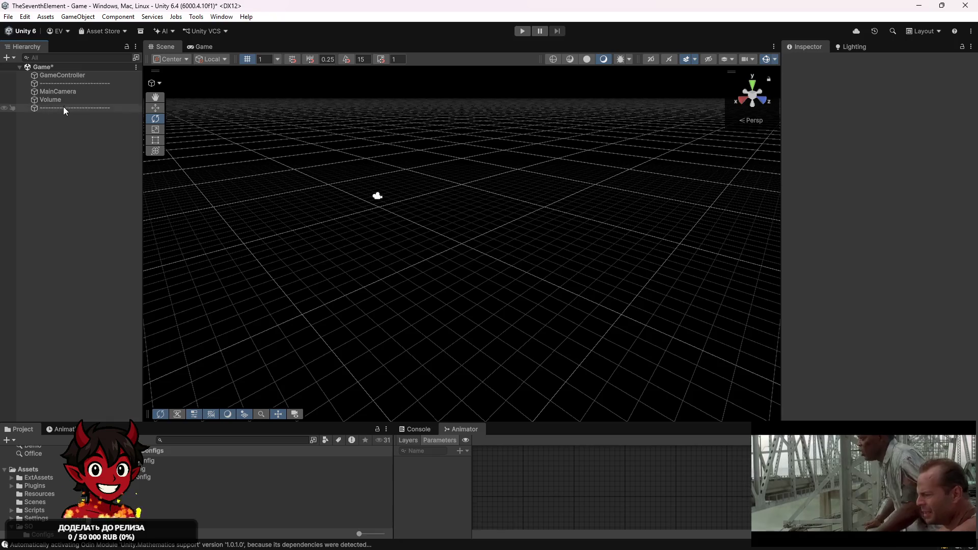
pyautogui.moveTo(417, 201)
pyautogui.mouseDown()
pyautogui.moveTo(397, 170)
pyautogui.moveTo(402, 199)
pyautogui.moveTo(314, 175)
pyautogui.mouseUp()
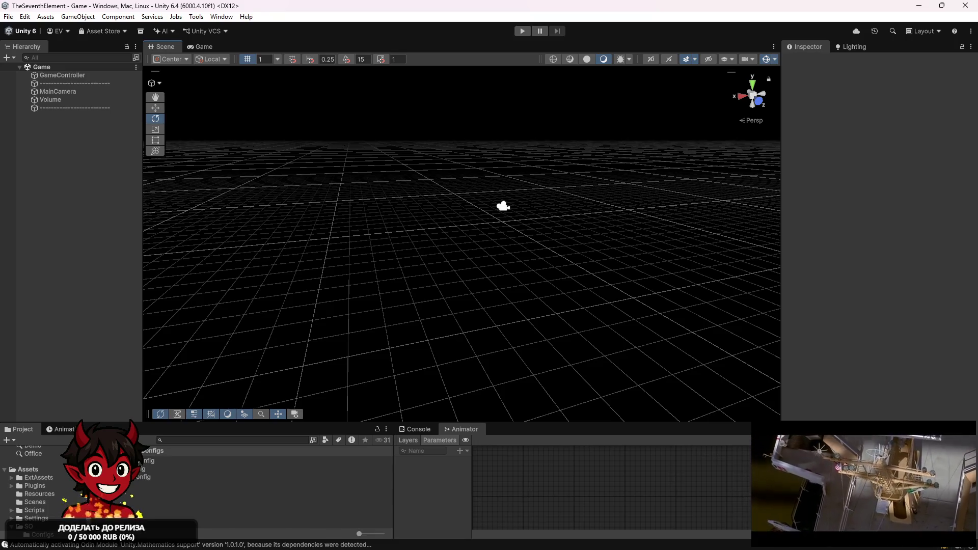
# Restore the Sun directional light with redo, check MainCamera's Camera settings, and save the Game scene.
pyautogui.hotkey('ctrl', 'y')
pyautogui.hotkey('ctrl', 'z')
pyautogui.hotkey('ctrl', 'y')
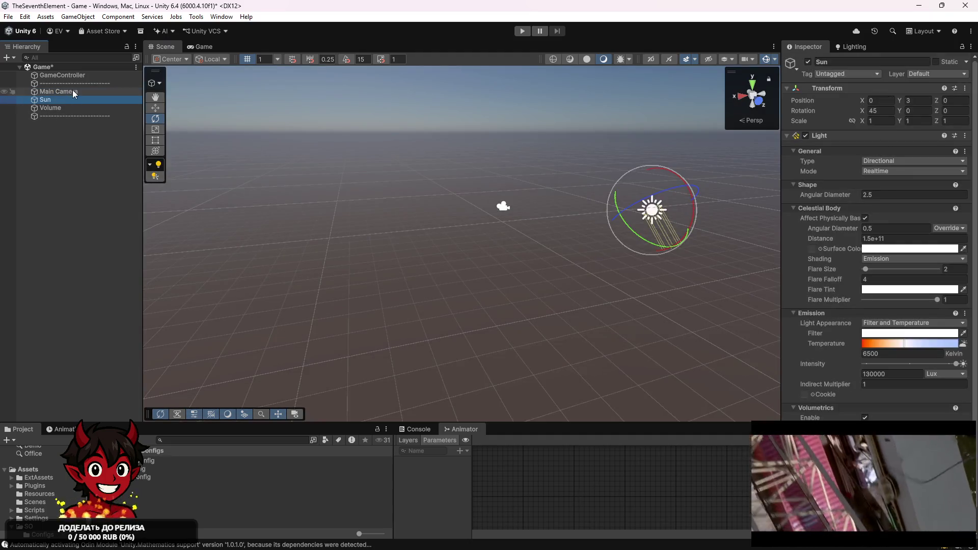
pyautogui.click(73, 91)
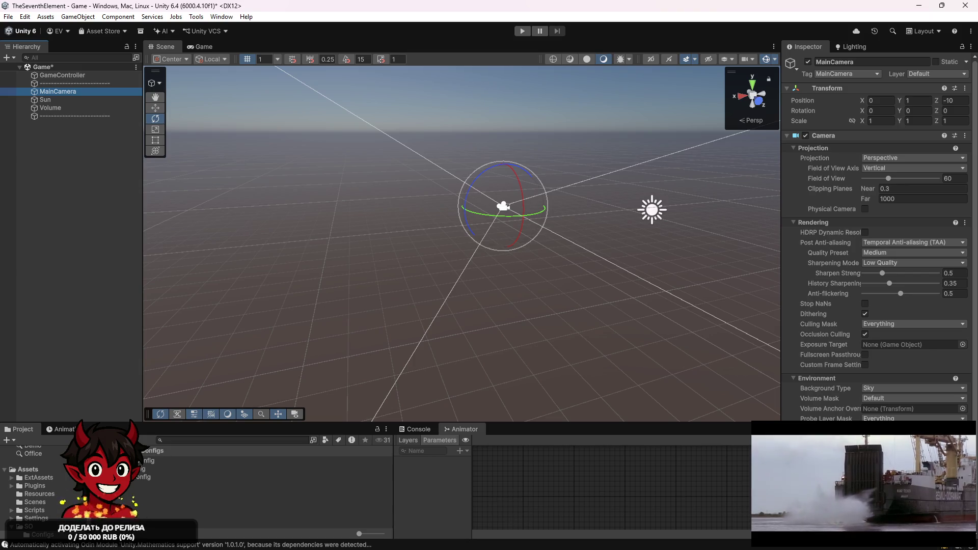
pyautogui.click(67, 207)
pyautogui.hotkey('ctrl', 's')
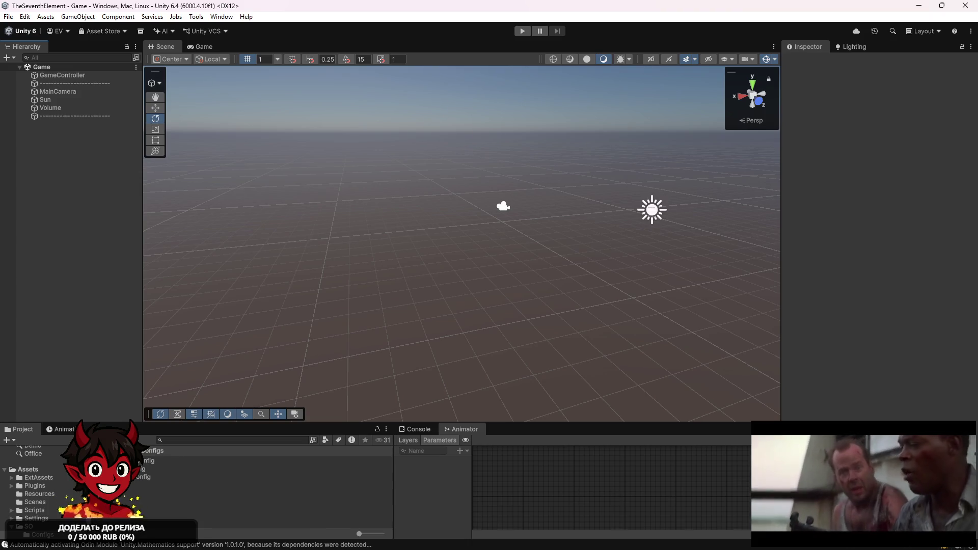
# Create an empty object named Table and save the scene.
pyautogui.rightClick(76, 182)
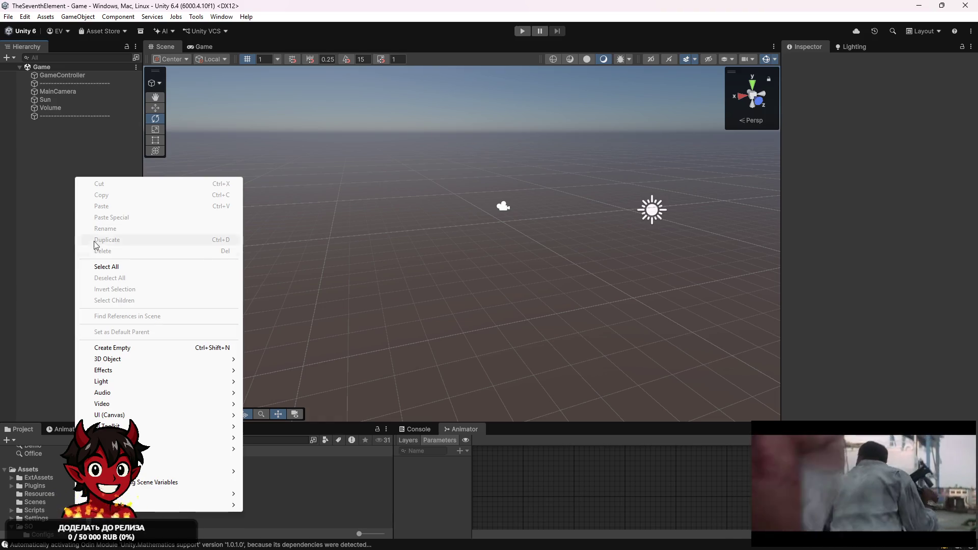
pyautogui.click(167, 348)
pyautogui.press('BackSpace')
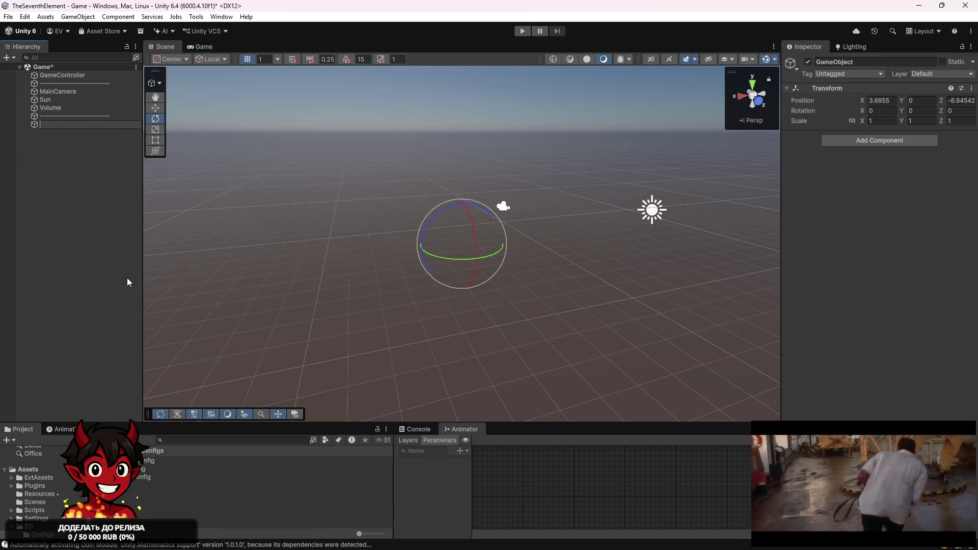
pyautogui.write('Table')
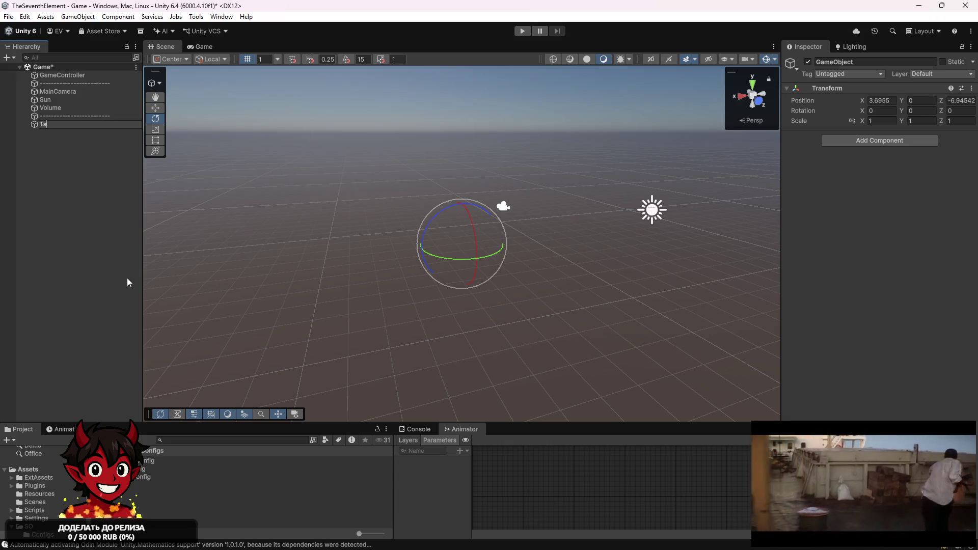
pyautogui.press('Return')
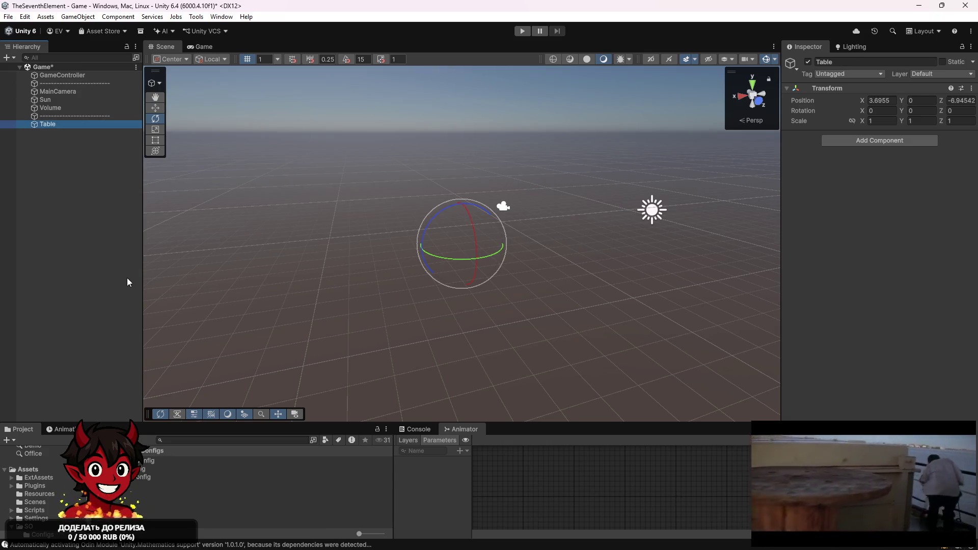
pyautogui.hotkey('ctrl', 's')
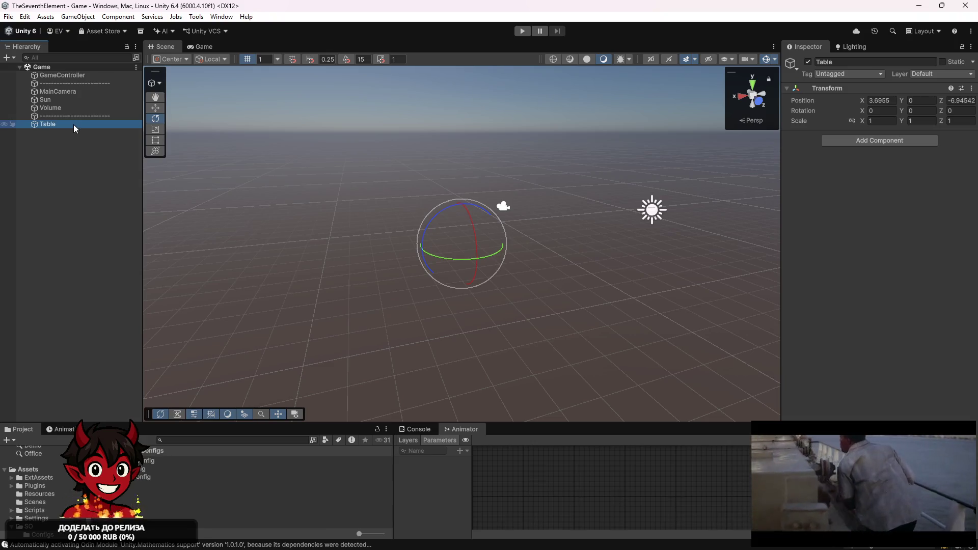
# Set the Table's Transform Position X to 0.
pyautogui.click(881, 100)
pyautogui.write('0')
pyautogui.press('Tab')
pyautogui.press('Tab')
# Set Table's Position Z to 0 and add a Quad primitive as its child.
pyautogui.write('0')
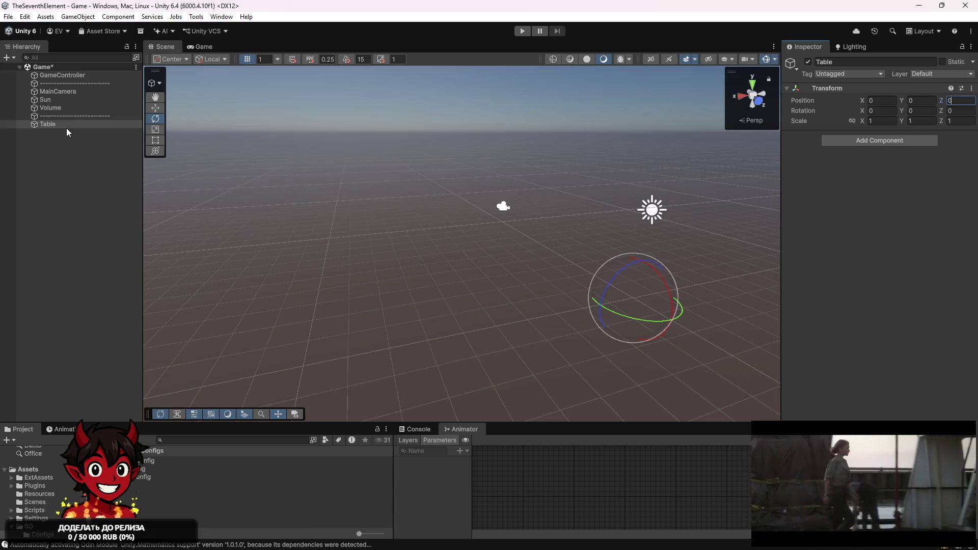
pyautogui.rightClick(67, 126)
pyautogui.moveTo(214, 334)
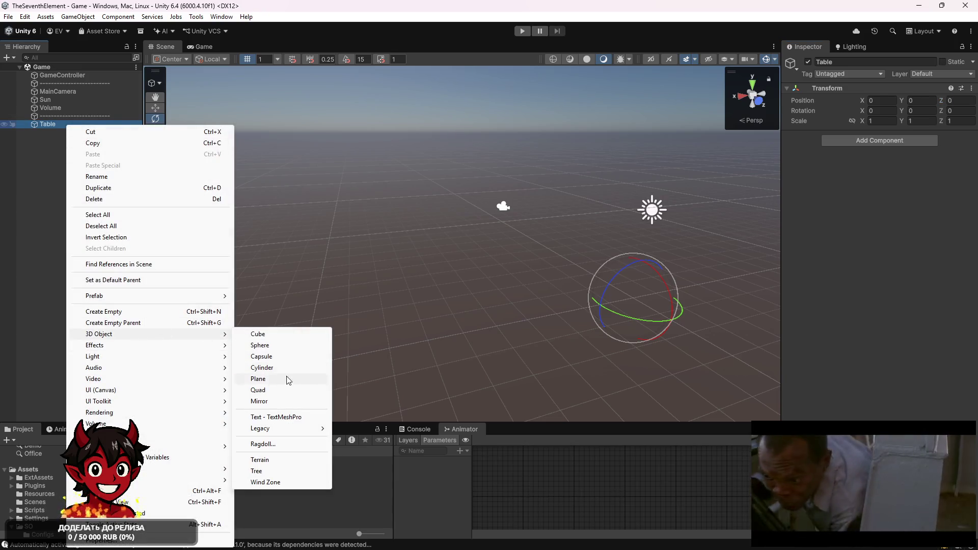
pyautogui.click(288, 390)
# Frame the Quad in the Scene view and orbit to face it front-on, then around to the right.
pyautogui.click(70, 151)
pyautogui.doubleClick(65, 132)
pyautogui.moveTo(307, 185)
pyautogui.mouseDown()
pyautogui.moveTo(530, 192)
pyautogui.moveTo(750, 157)
pyautogui.moveTo(628, 144)
pyautogui.moveTo(509, 357)
pyautogui.moveTo(433, 547)
pyautogui.mouseUp()
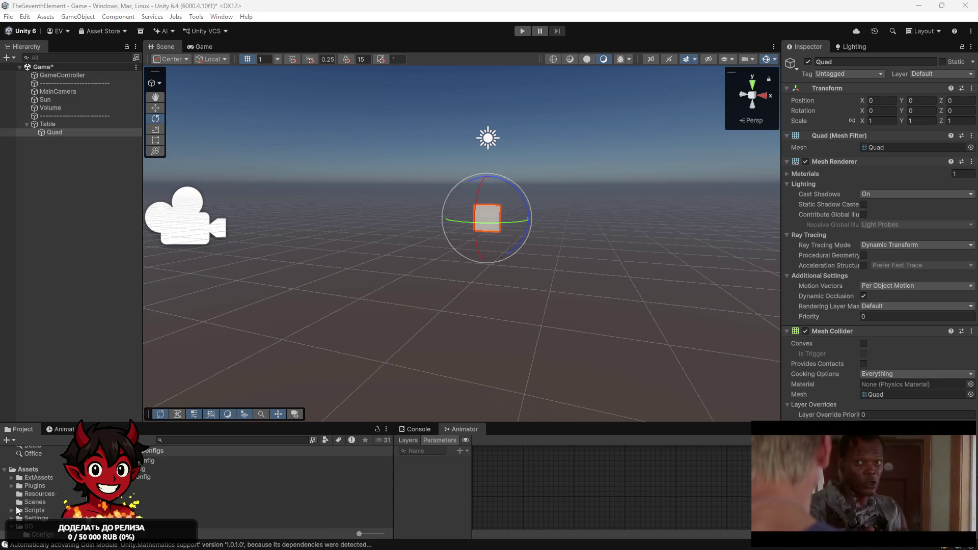
pyautogui.moveTo(405, 199)
pyautogui.mouseDown()
pyautogui.moveTo(500, 200)
pyautogui.moveTo(625, 182)
pyautogui.moveTo(517, 200)
pyautogui.mouseUp()
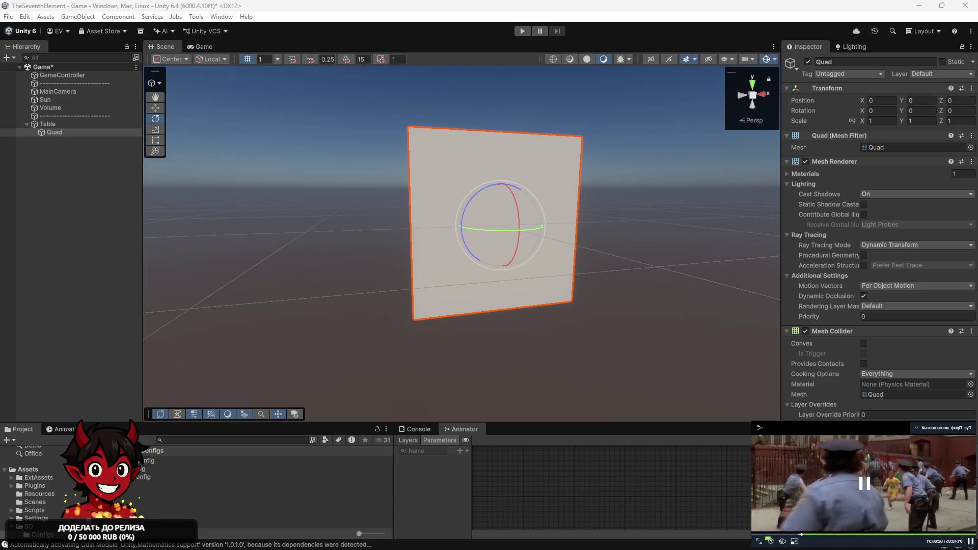
# Orbit the Scene view to look down on the Quad and zoom out three scroll notches.
pyautogui.click(956, 485)
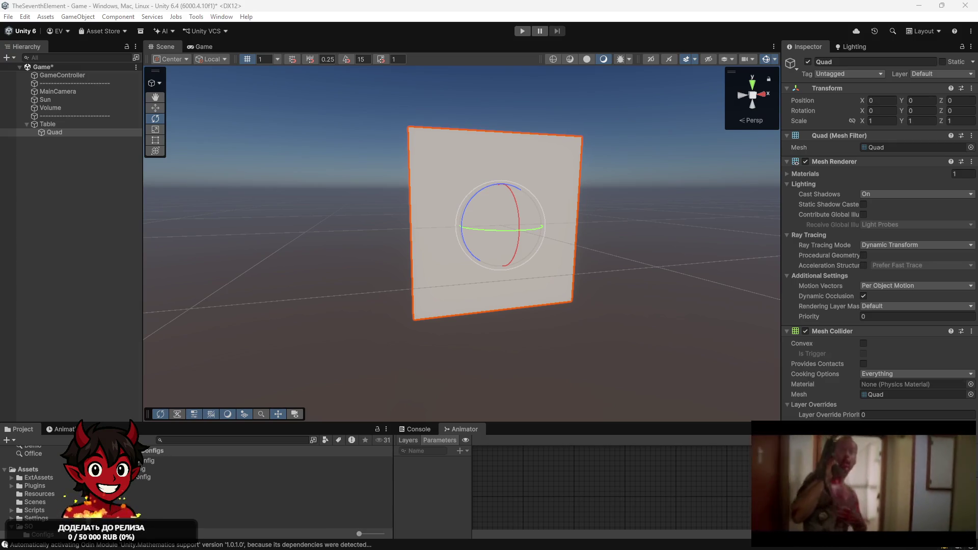
pyautogui.moveTo(366, 166); pyautogui.dragTo(454, 188)
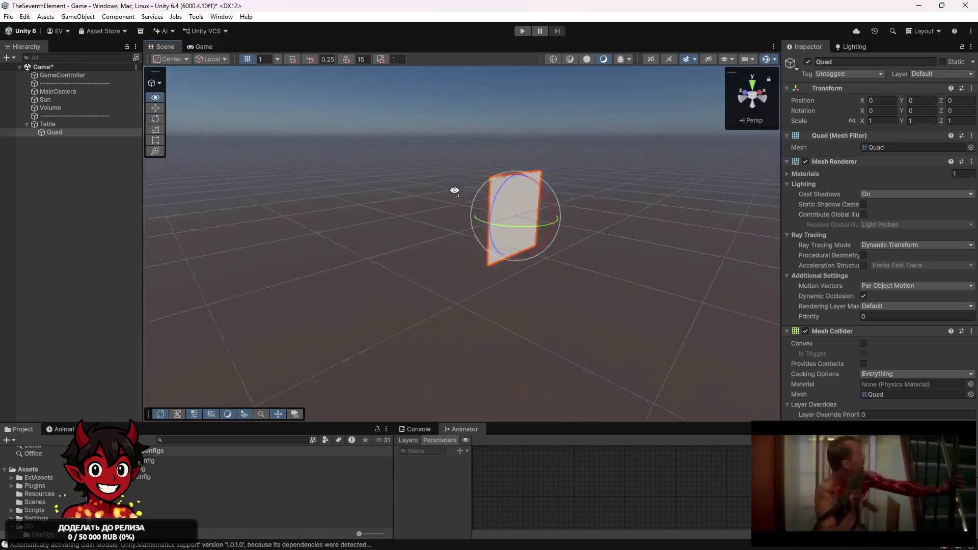
pyautogui.scroll(-5, 454, 188)
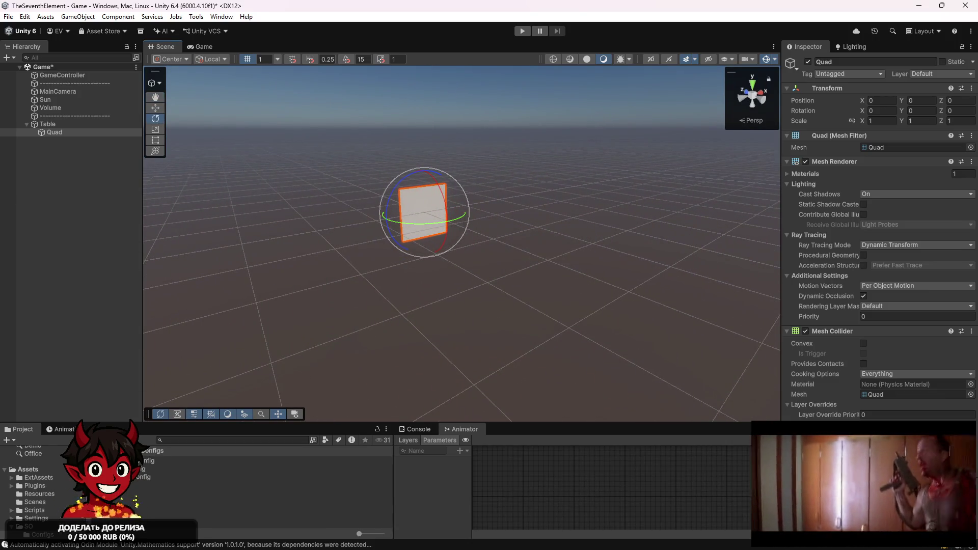
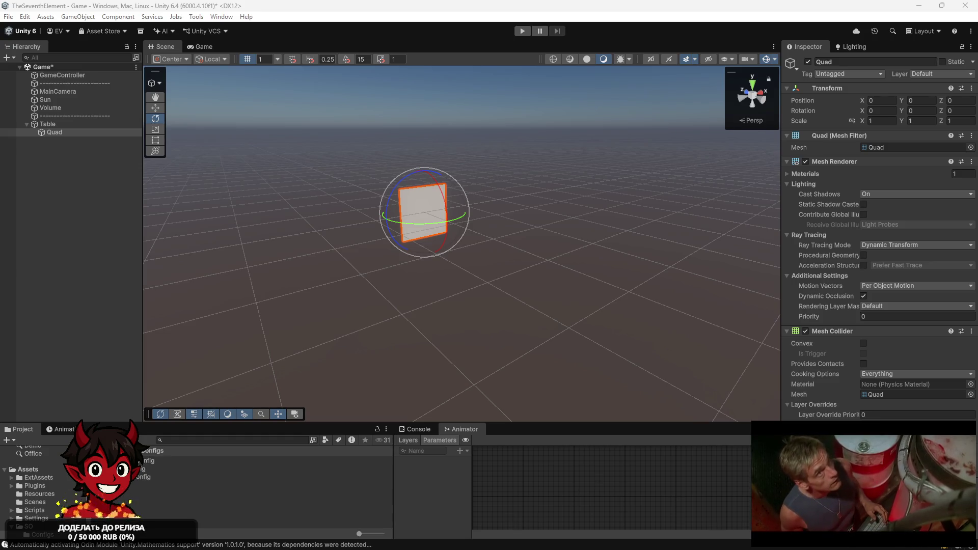
# Open the Package Manager through Window > Package Management.
pyautogui.moveTo(811, 480)
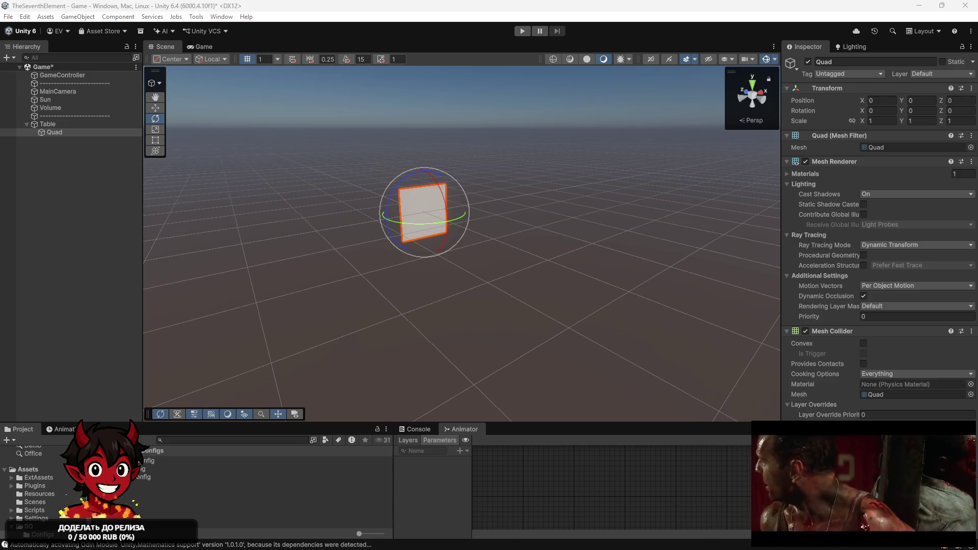
pyautogui.click(219, 18)
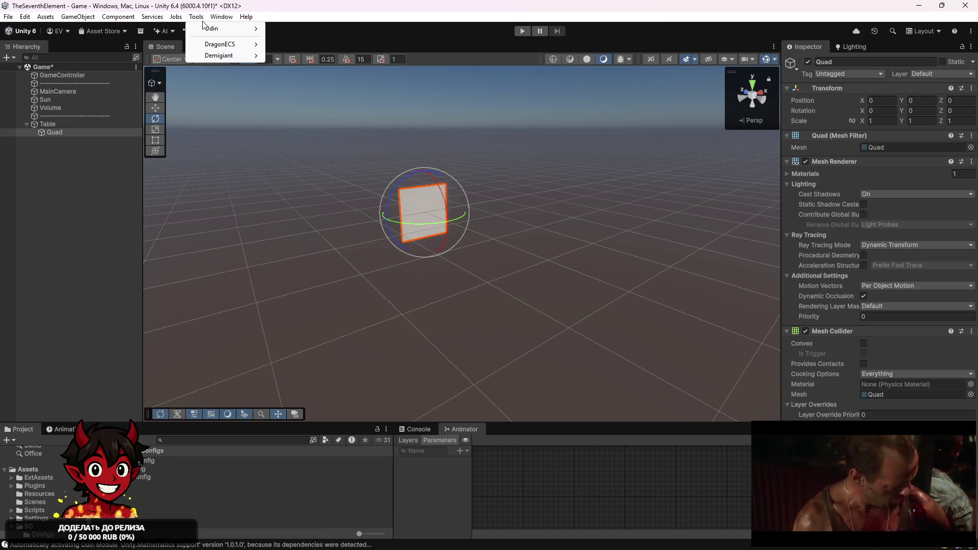
pyautogui.moveTo(247, 17)
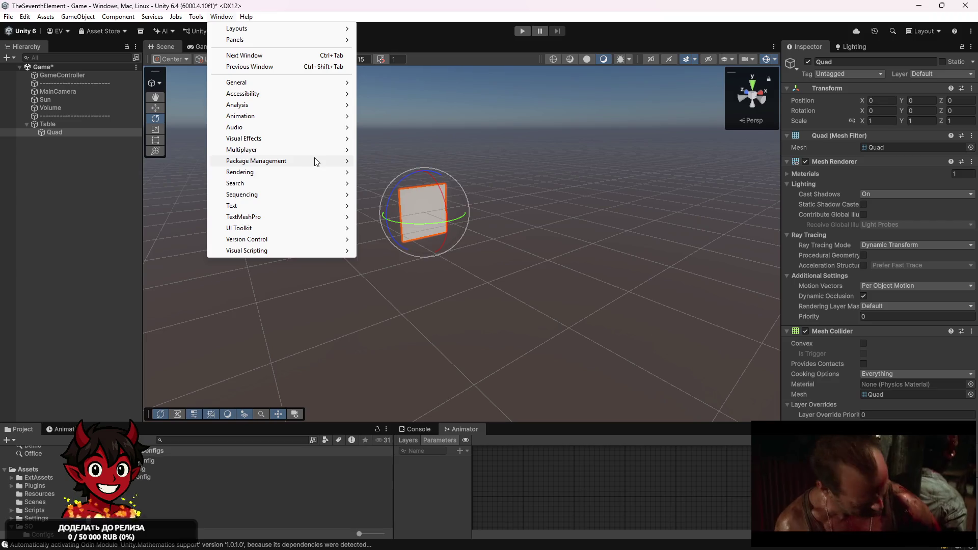
pyautogui.moveTo(314, 161)
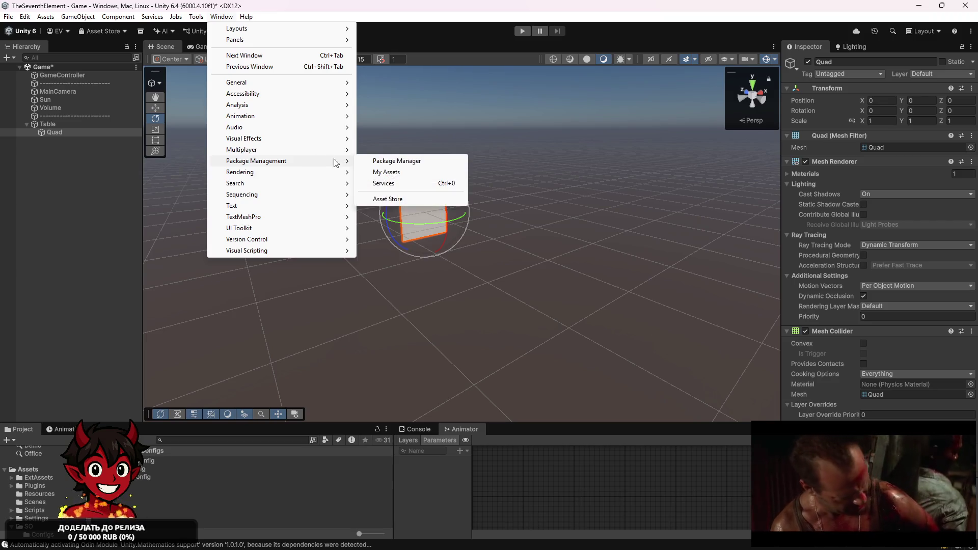
pyautogui.click(367, 162)
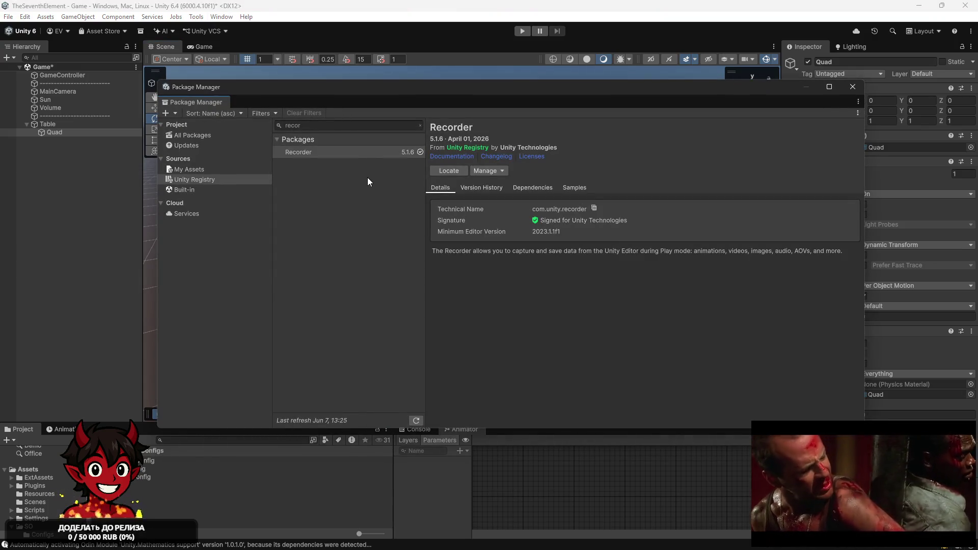
# Show the + add-package menu, dismiss it, then bring it up again.
pyautogui.click(175, 113)
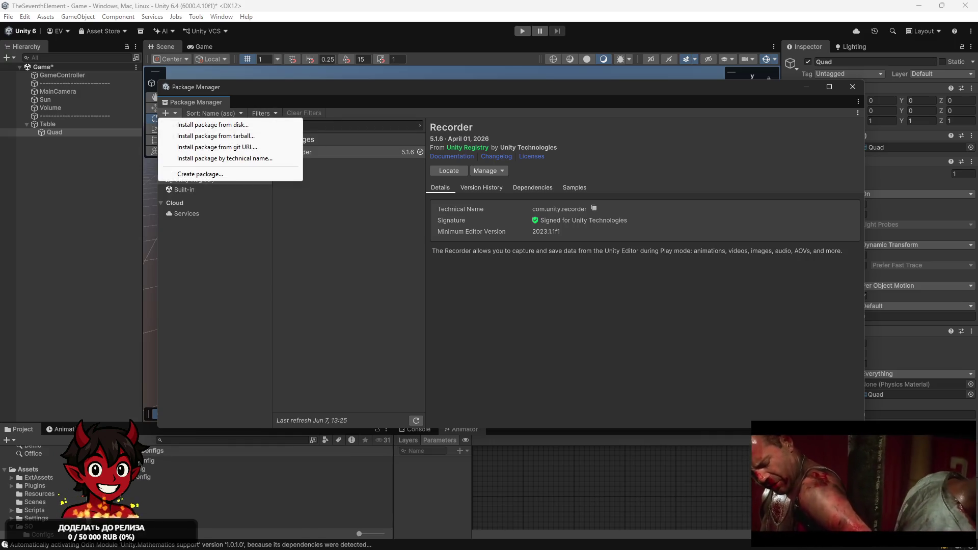
pyautogui.press('Escape')
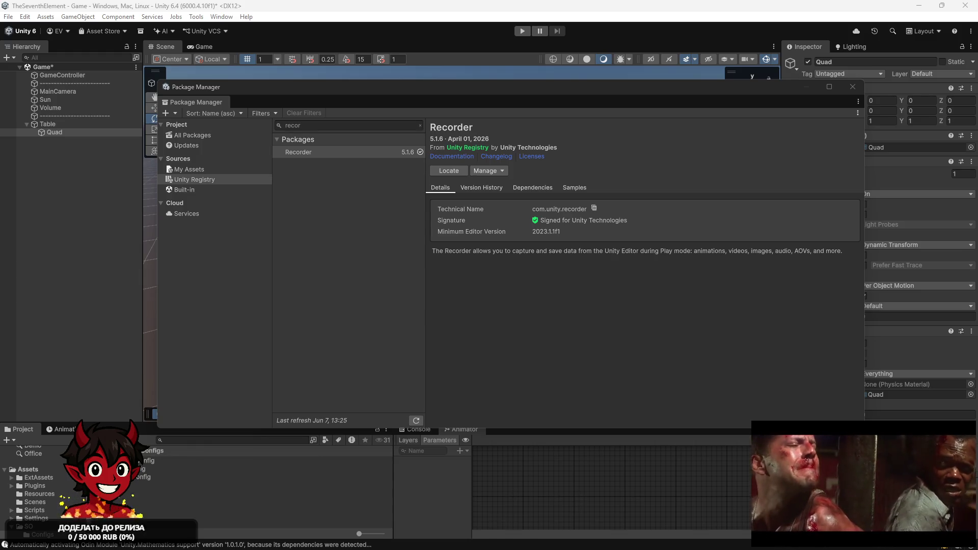
pyautogui.click(162, 125)
pyautogui.click(174, 113)
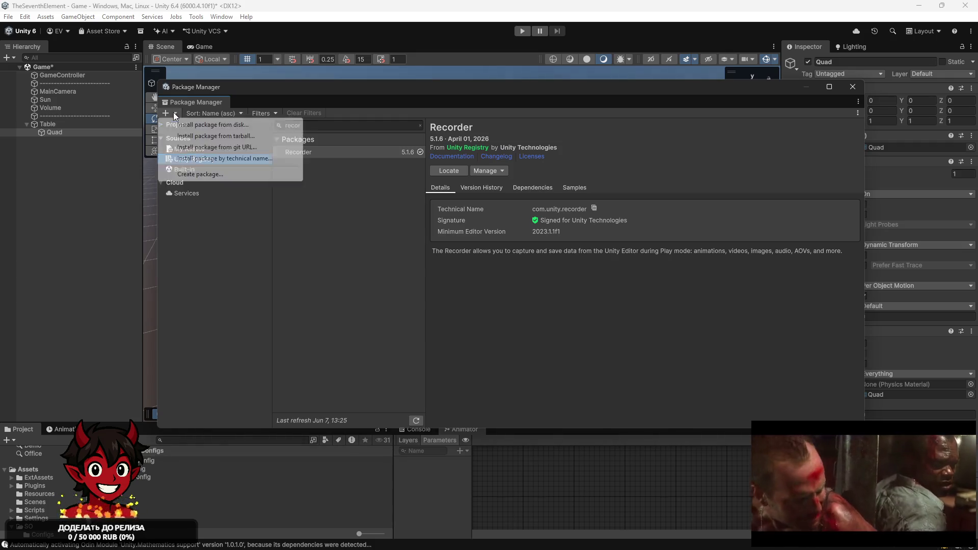
# Install the unity-mcp package from its pasted GitHub git URL, then snap Codex and Unity side by side.
pyautogui.click(189, 147)
pyautogui.write('https://github.com/CoplayDev/unity-mcp.git?path=/MCPForUnity#main')
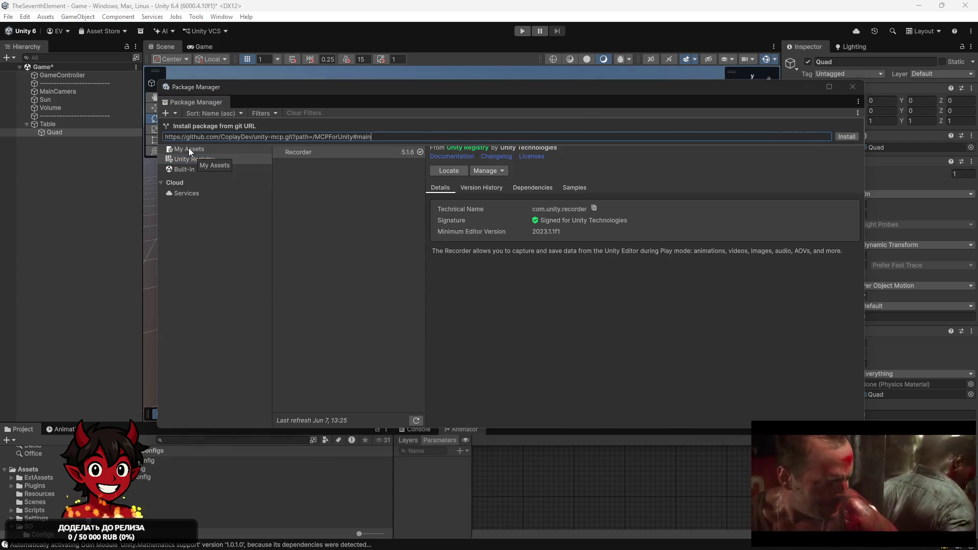
pyautogui.press('Return')
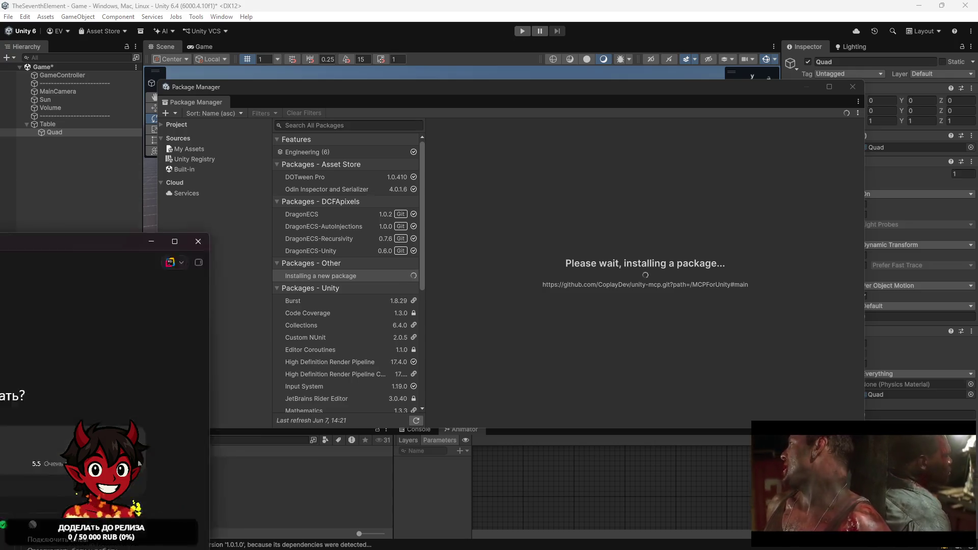
pyautogui.press('super+Right')
pyautogui.press('Return')
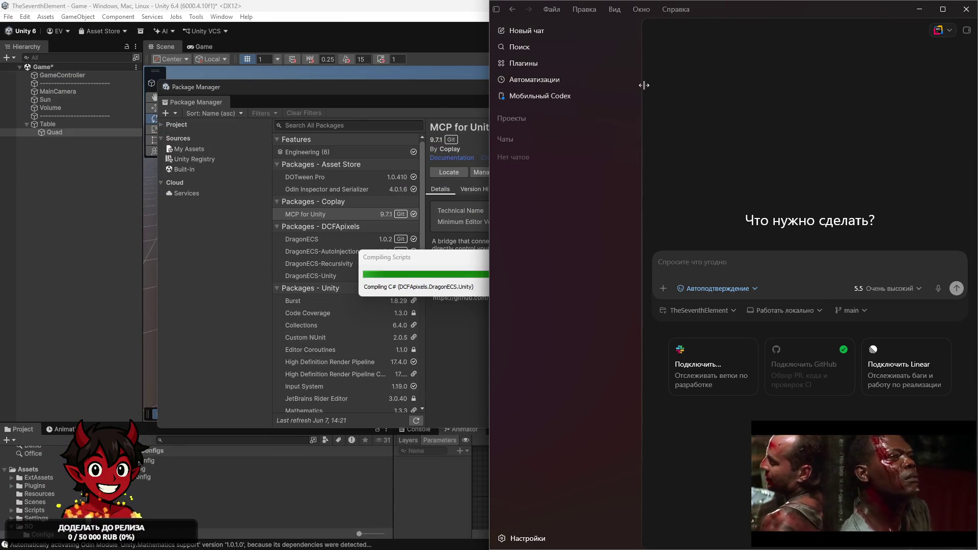
# Drag the Codex sidebar divider closed, then minimize the Codex window.
pyautogui.moveTo(639, 97); pyautogui.dragTo(509, 90)
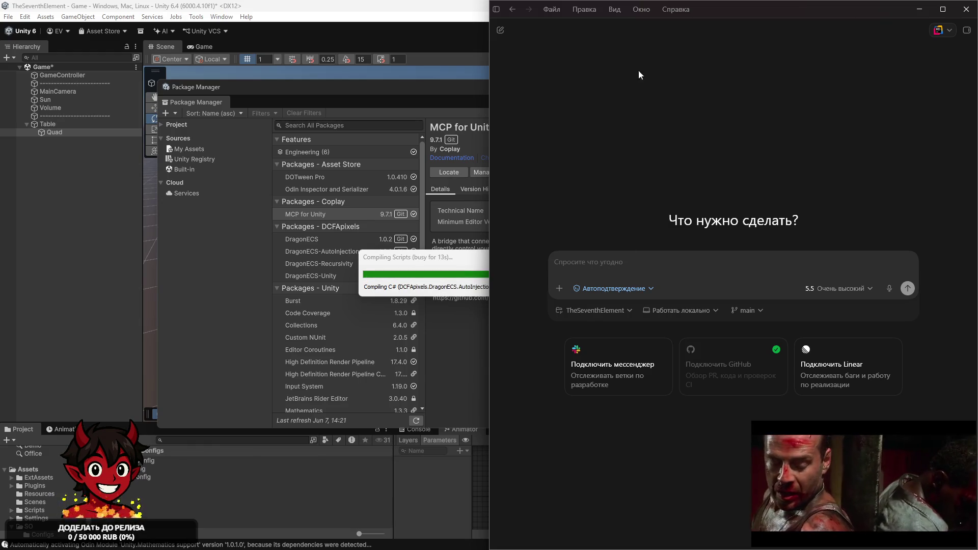
pyautogui.moveTo(670, 545)
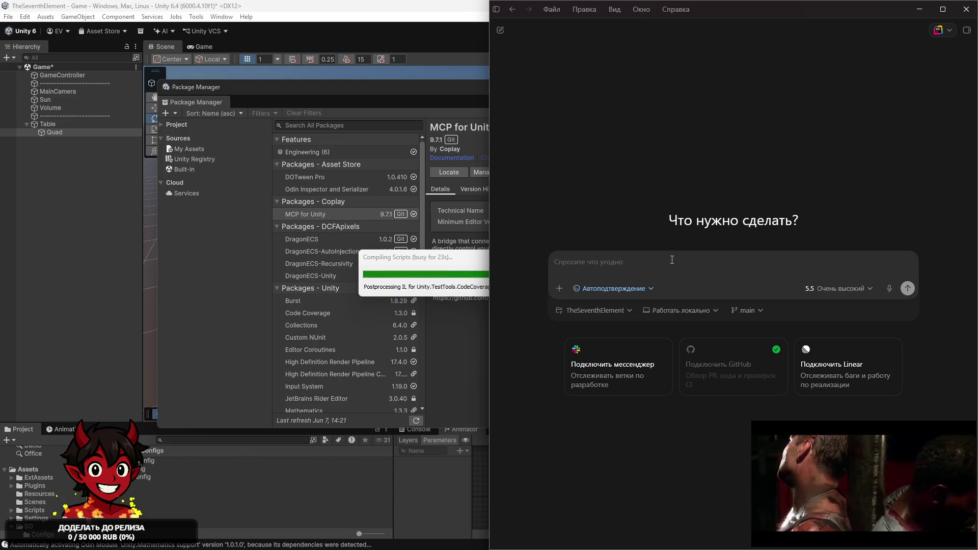
pyautogui.click(919, 9)
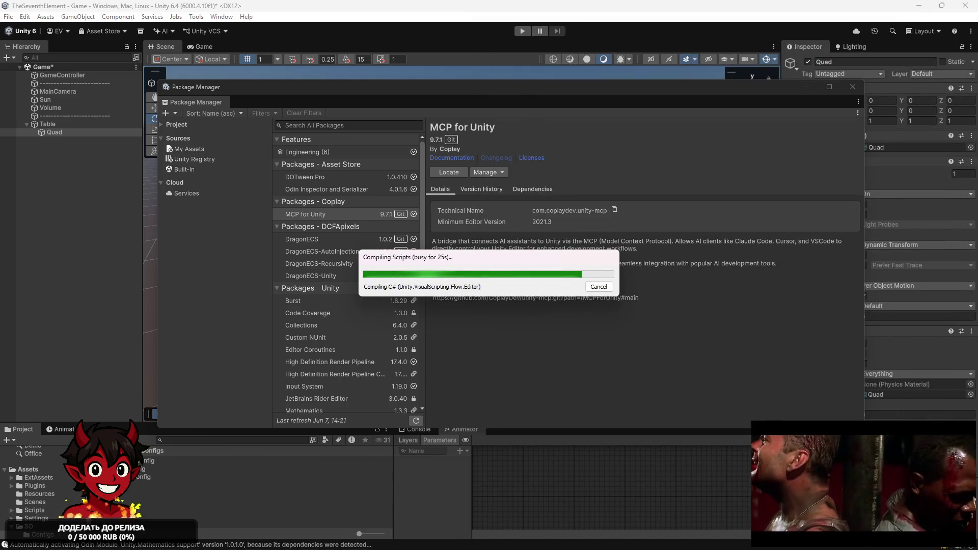
# Wait while MCP for Unity 9.7.1 from Coplay installs and its scripts compile.
pyautogui.moveTo(435, 535)
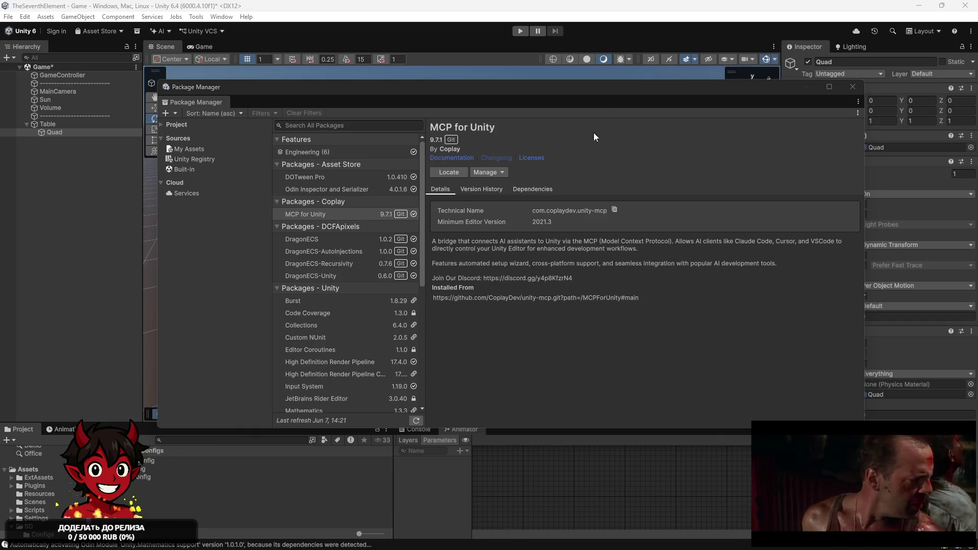
# Close Package Manager, open the MCP For Unity window and start the local HTTP server.
pyautogui.click(852, 87)
pyautogui.click(201, 17)
pyautogui.moveTo(210, 49)
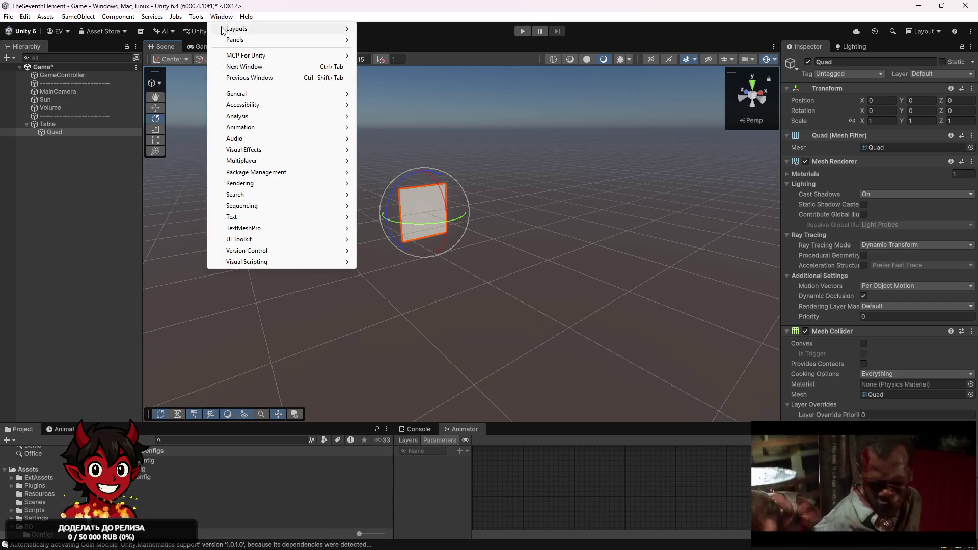
pyautogui.moveTo(267, 57)
pyautogui.click(422, 57)
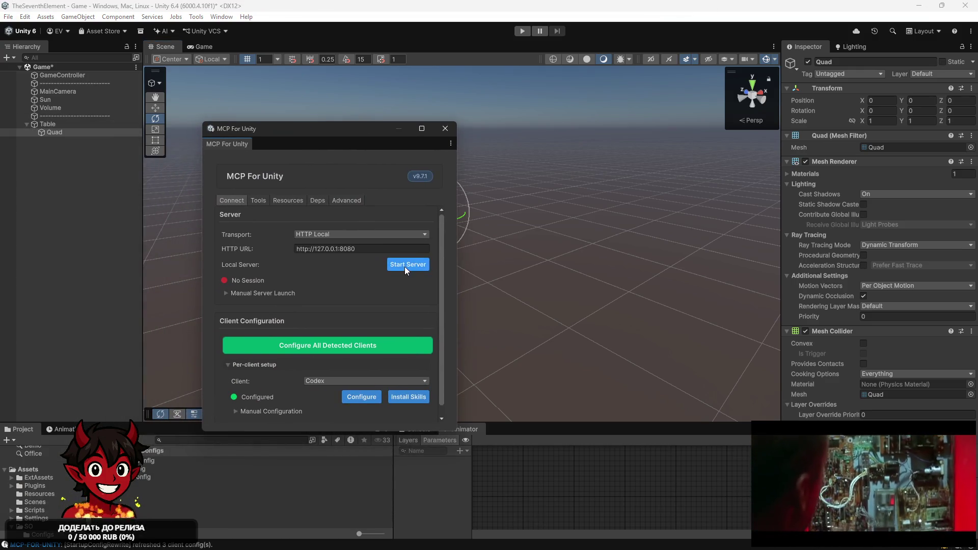
pyautogui.click(406, 266)
pyautogui.click(533, 314)
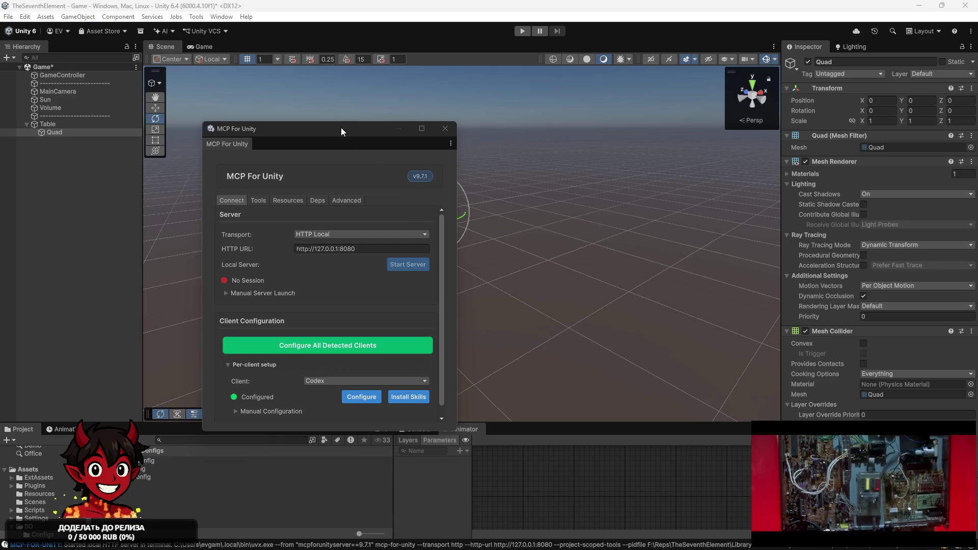
# Configure all detected clients: CodeBuddy CLI, Codex and Rider GitHub Copilot.
pyautogui.moveTo(341, 127); pyautogui.dragTo(688, 68)
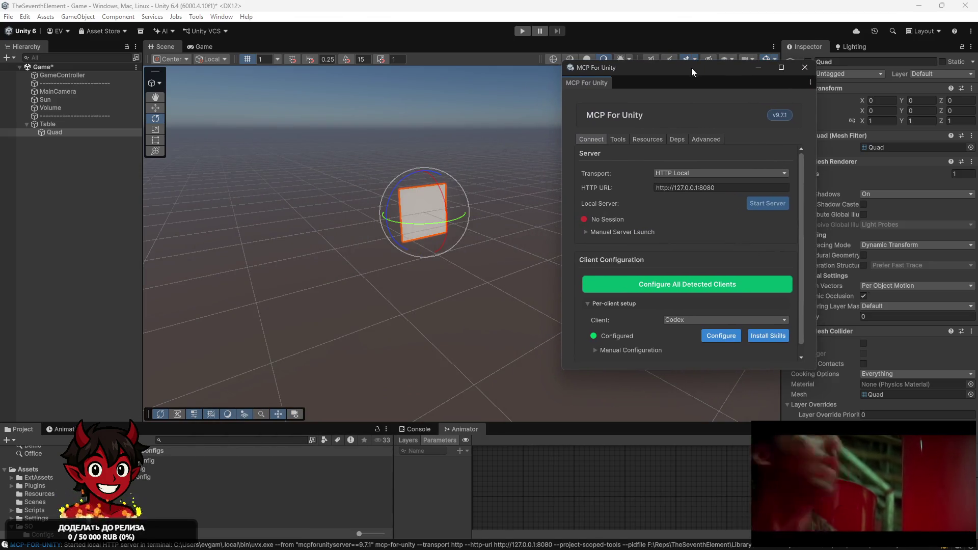
pyautogui.scroll(-1, 640, 234)
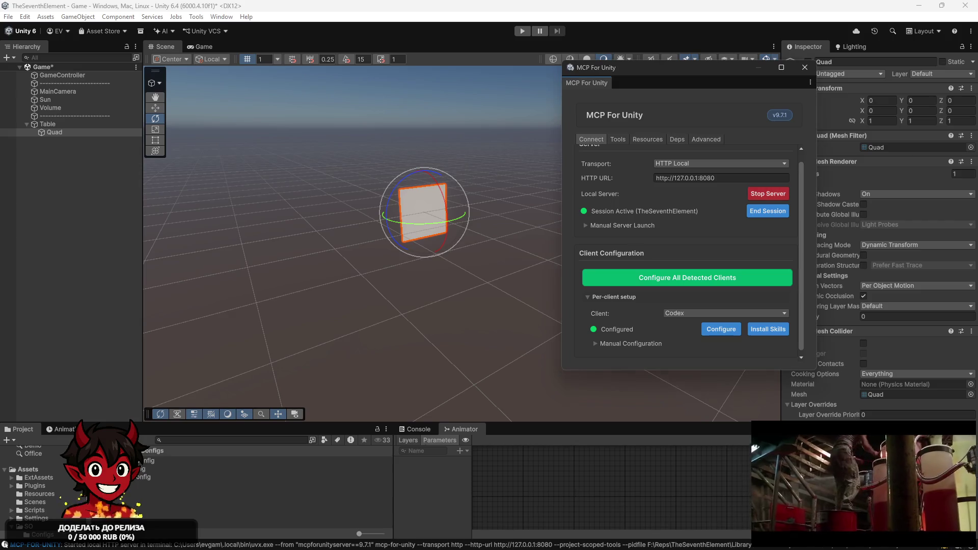
pyautogui.click(686, 282)
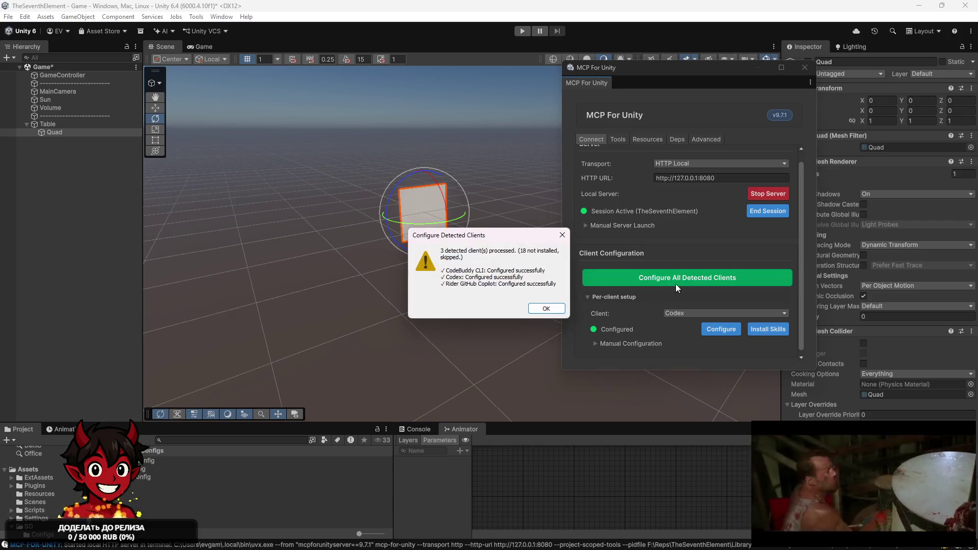
# Dismiss the configuration results and reopen MCP For Unity as its local setup window.
pyautogui.click(542, 307)
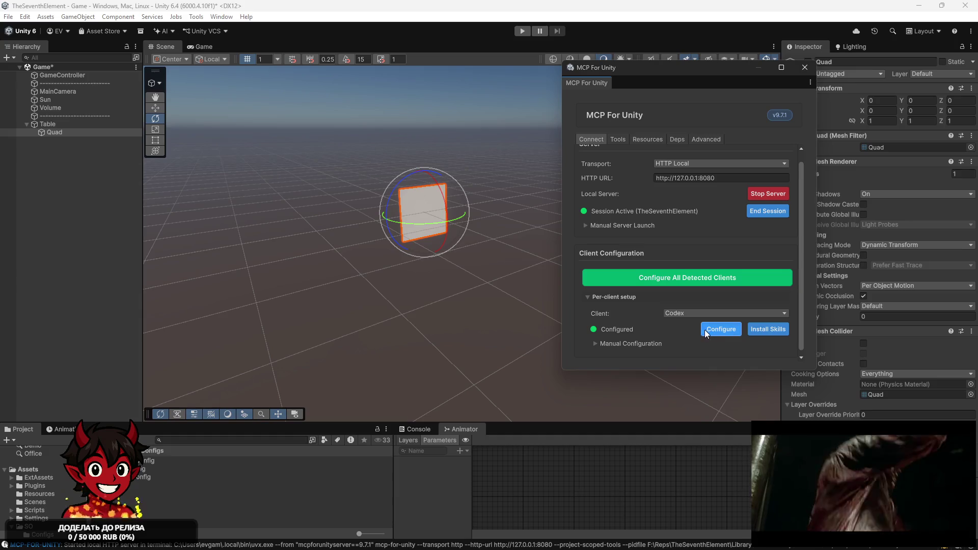
pyautogui.click(804, 68)
pyautogui.click(196, 16)
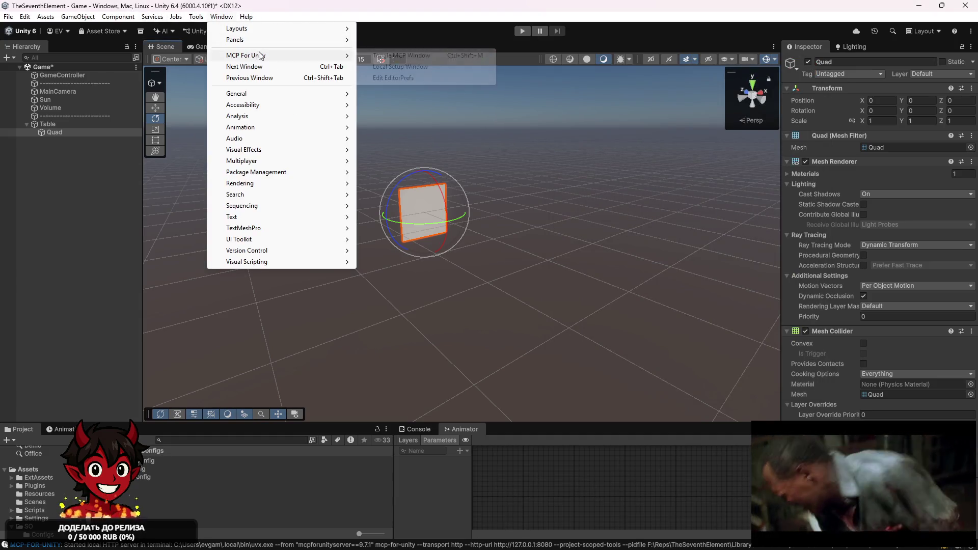
pyautogui.moveTo(258, 56)
pyautogui.click(392, 68)
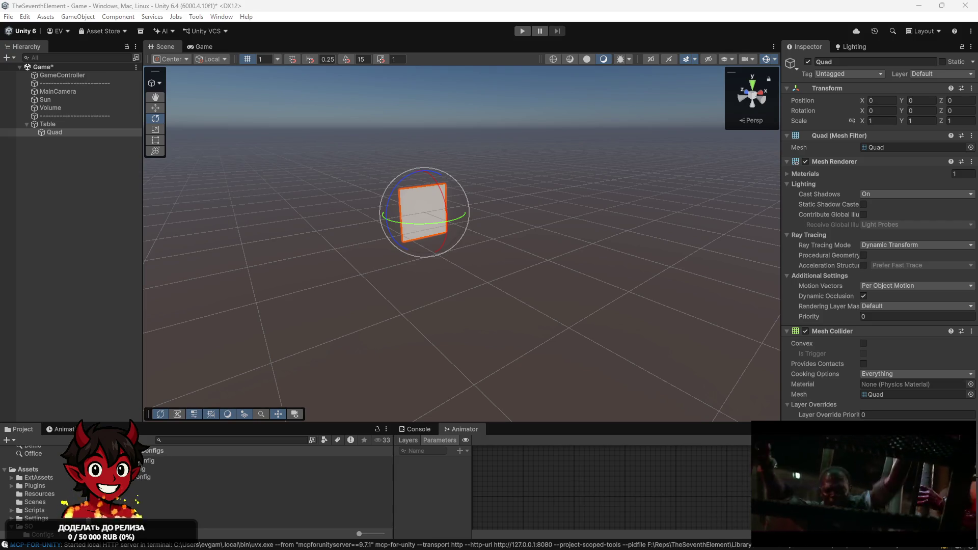
# Configure the selected MCP clients including Codex, finish setup, and clear the selection.
pyautogui.moveTo(279, 120); pyautogui.dragTo(324, 110)
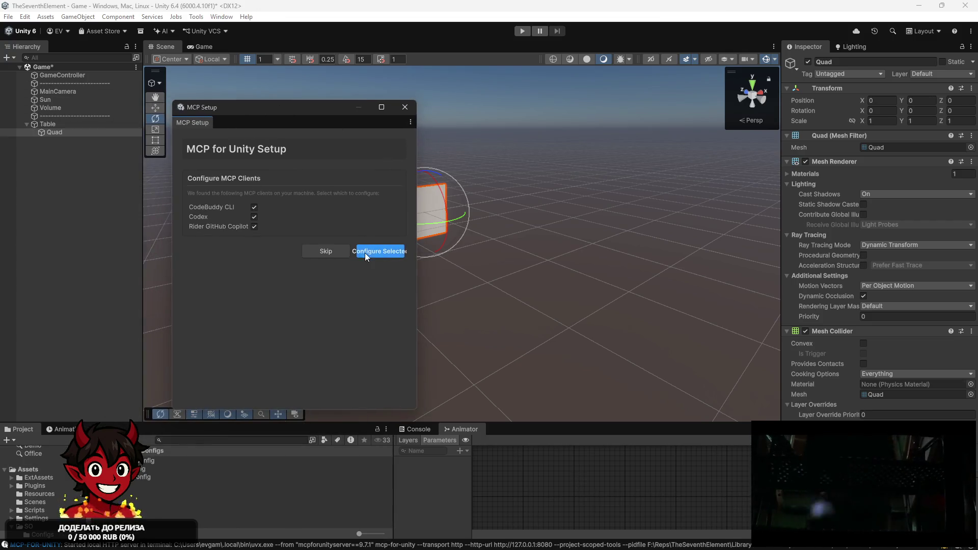
pyautogui.click(380, 253)
pyautogui.click(515, 302)
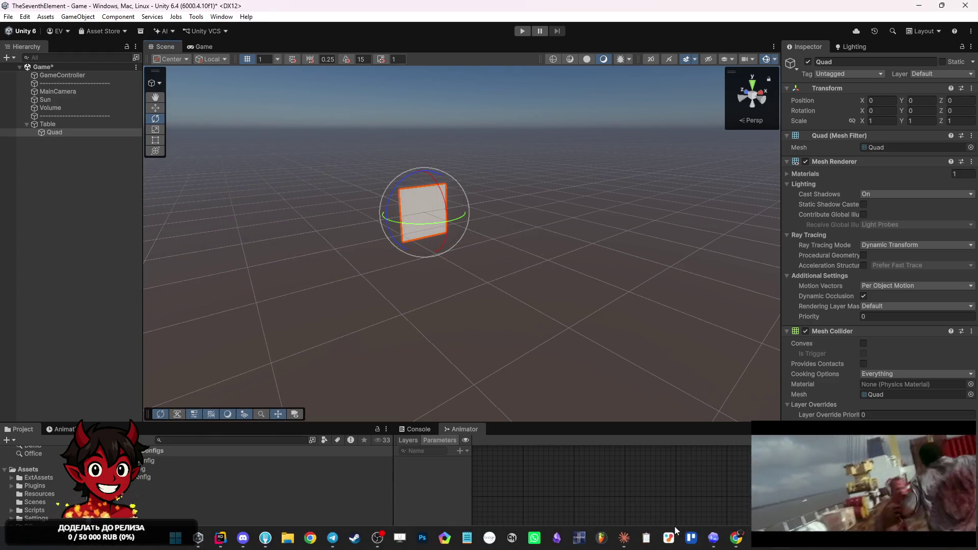
pyautogui.click(69, 207)
# Reselect the Quad in the Hierarchy and start a prompt in the Codex chat.
pyautogui.click(81, 132)
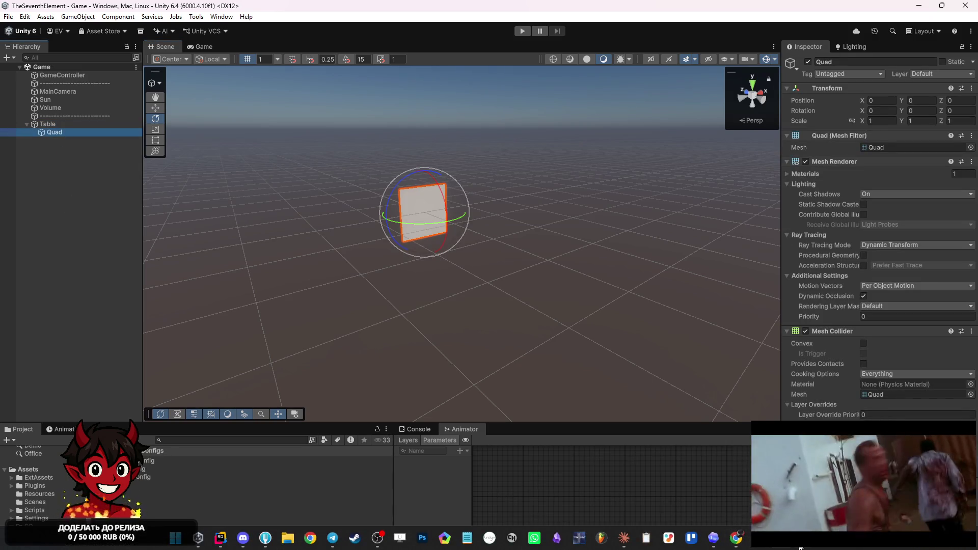
pyautogui.click(713, 537)
pyautogui.click(699, 261)
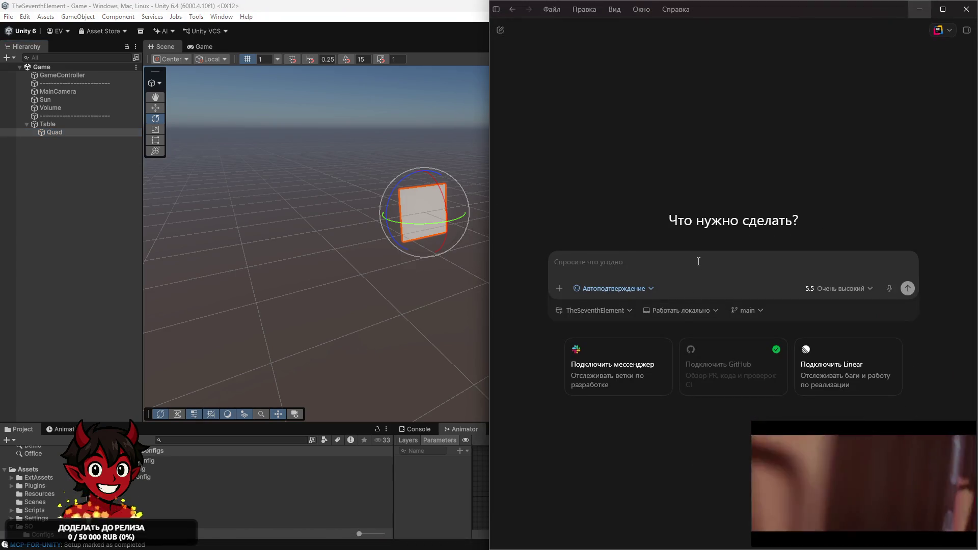
# Ask Codex in Russian whether it sees the open Unity editor, current scene and selected object.
pyautogui.write('d')
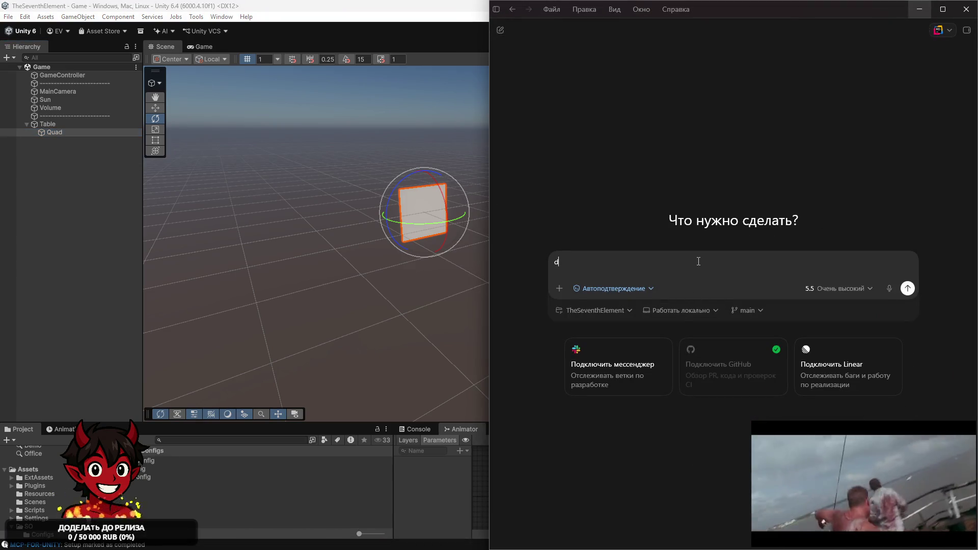
pyautogui.press('BackSpace')
pyautogui.write('ва')
pyautogui.press('BackSpace')
pyautogui.press('BackSpace')
pyautogui.write('Видишь ли ты С3')
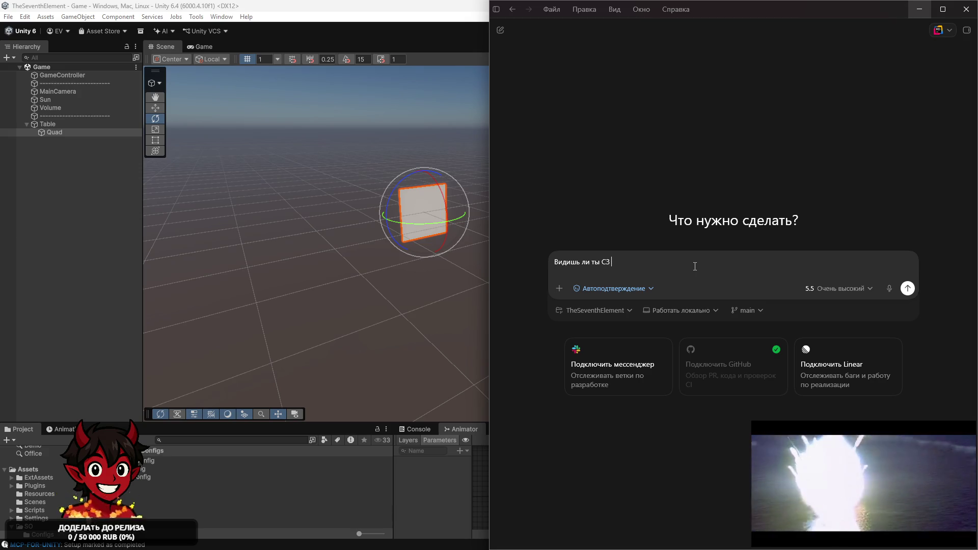
pyautogui.press('BackSpace')
pyautogui.write('MCP се')
pyautogui.write('сию в проекте ')
pyautogui.write('ск')
pyautogui.press('BackSpace')
pyautogui.press('Return')
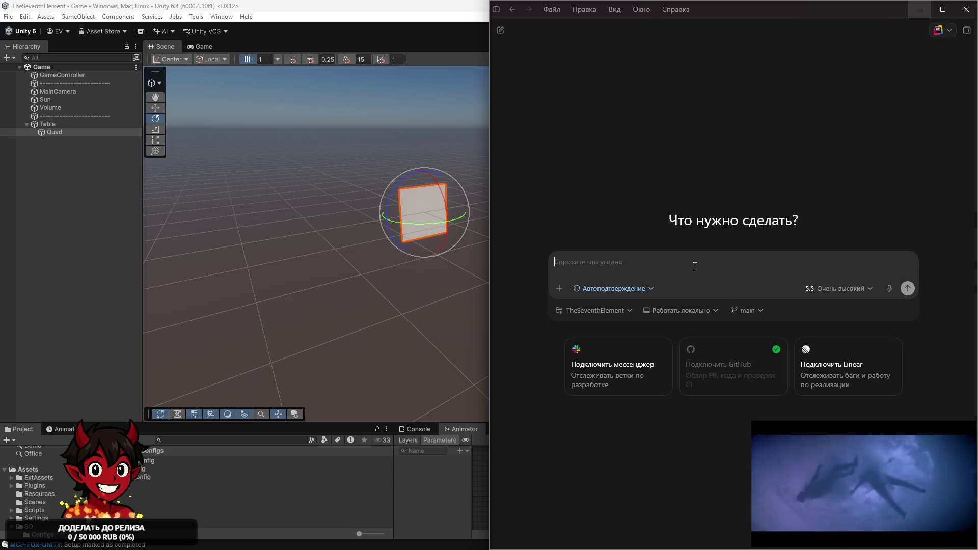
pyautogui.write('Видишь ли ты откр')
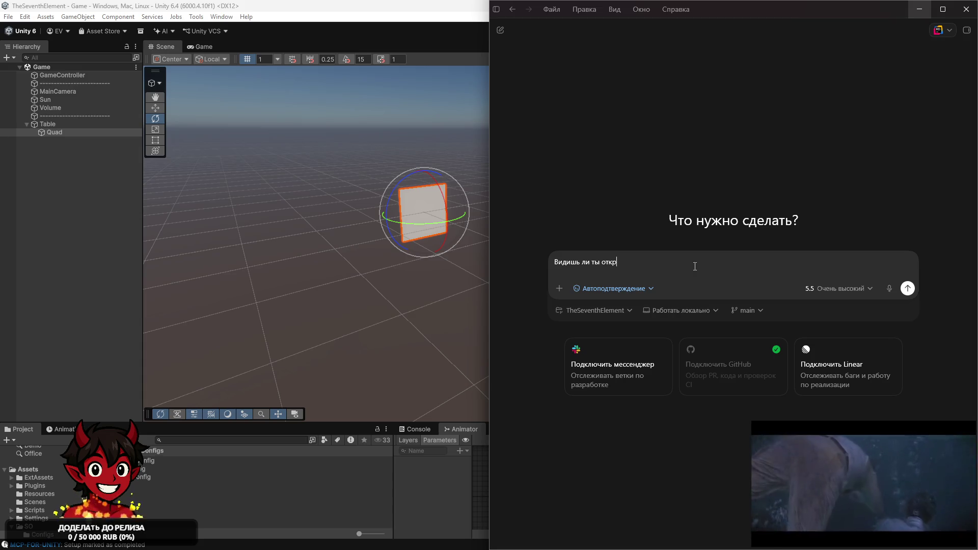
pyautogui.write('ытый Unity?')
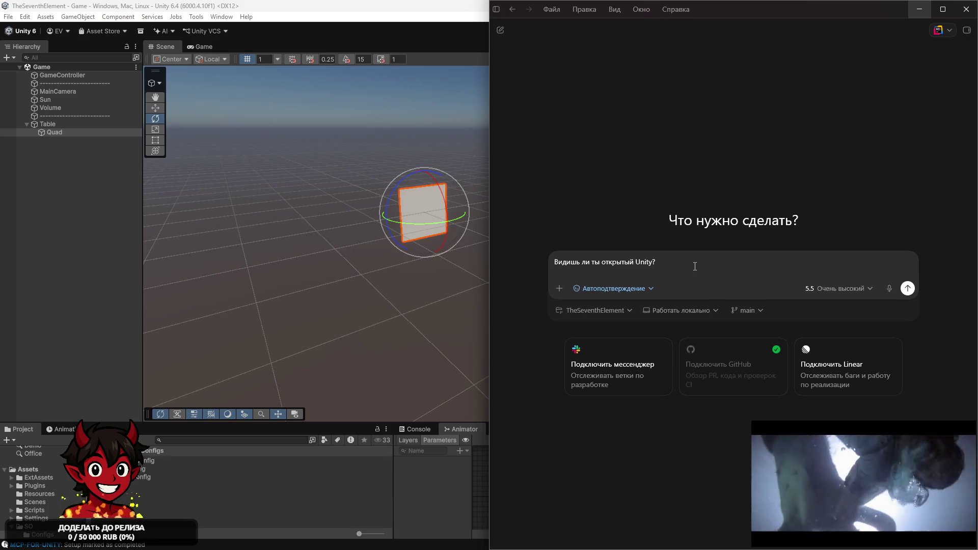
pyautogui.write(' Какая сцена сейч')
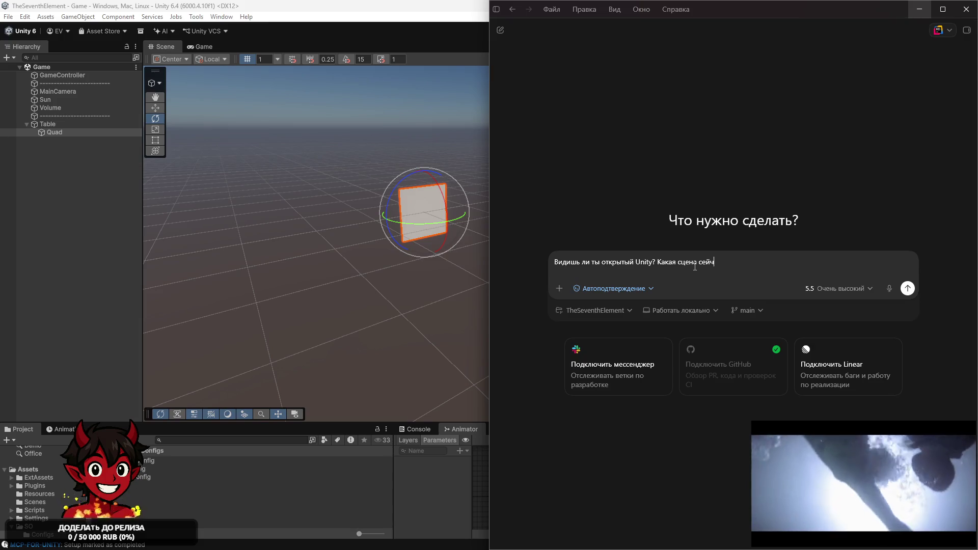
pyautogui.write('ас открыта и ')
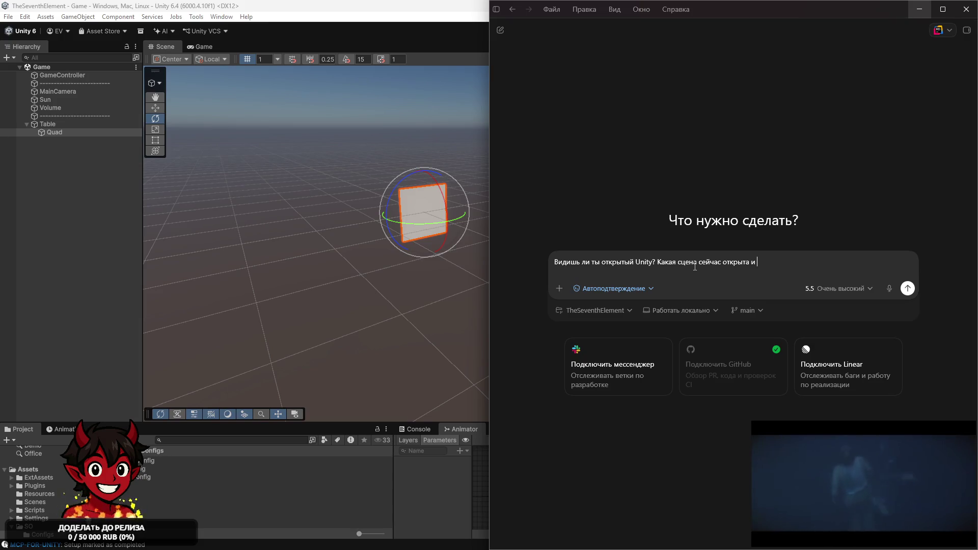
pyautogui.write('какой объект выбран в сцене?')
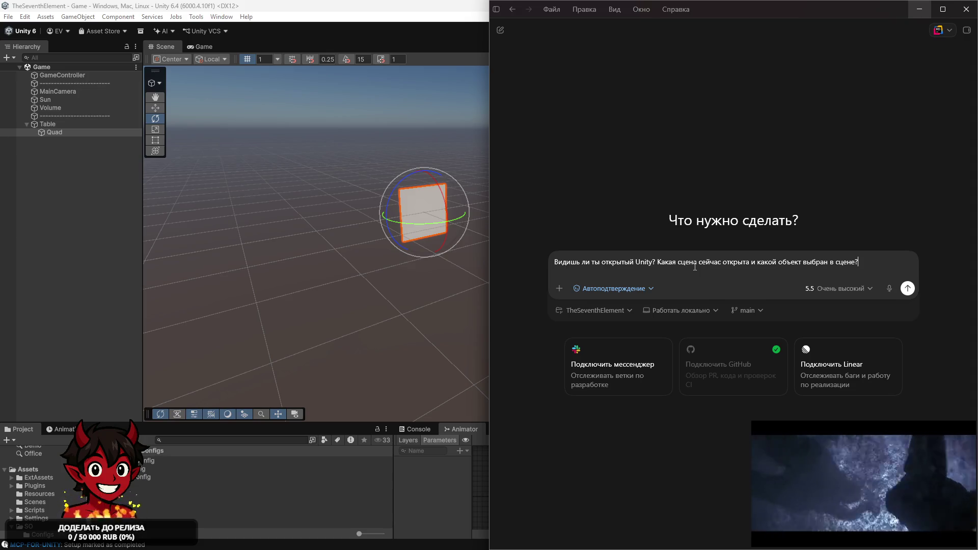
pyautogui.press('Return')
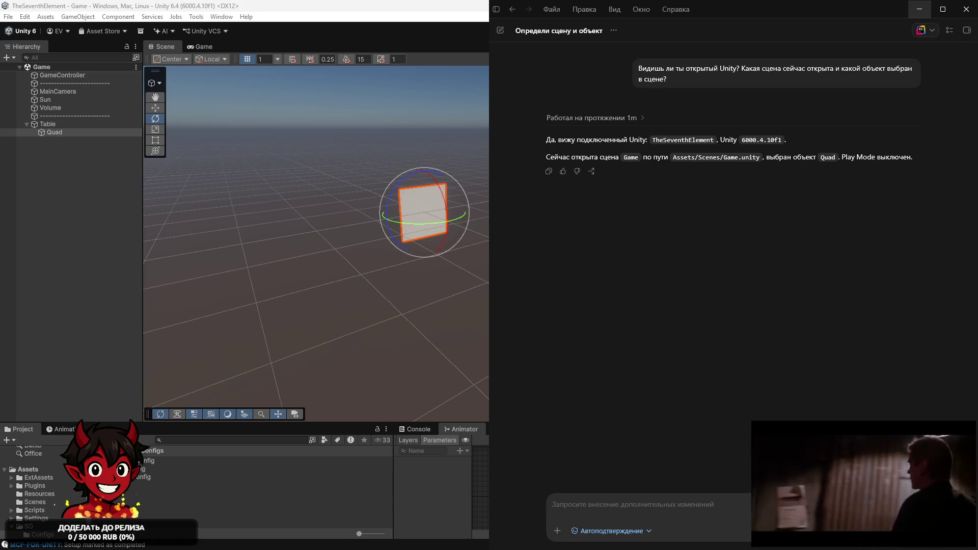
pyautogui.hotkey('alt', 'Tab')
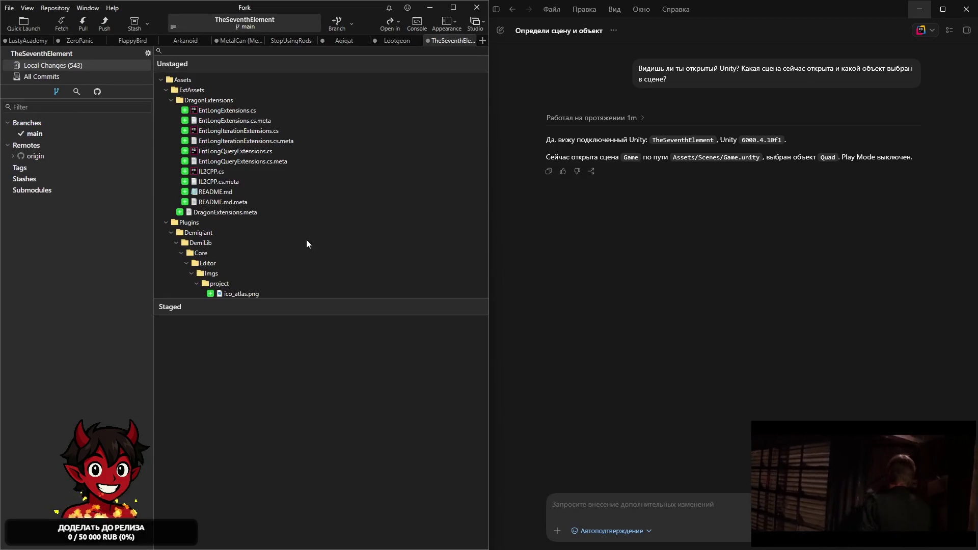
pyautogui.click(335, 169)
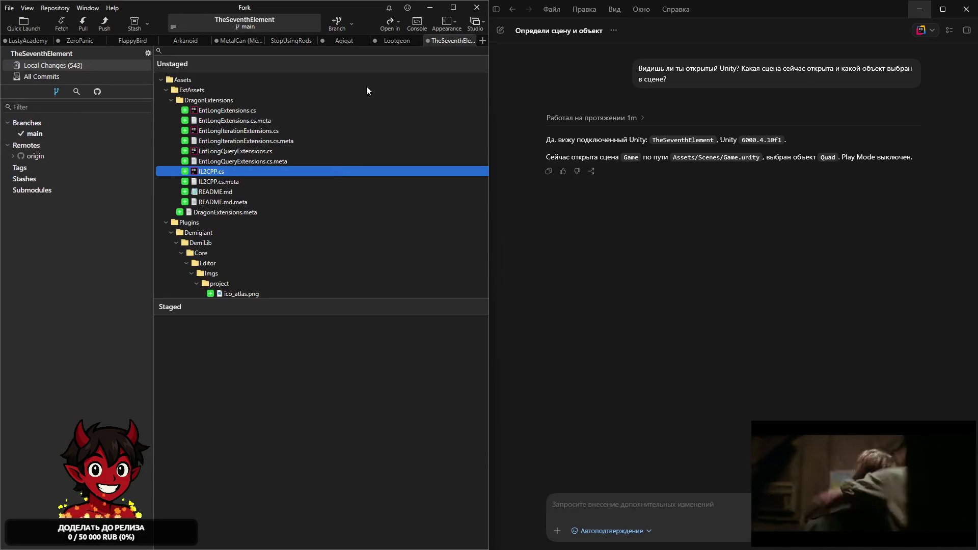
pyautogui.scroll(-4, 382, 112)
pyautogui.scroll(4, 259, 190)
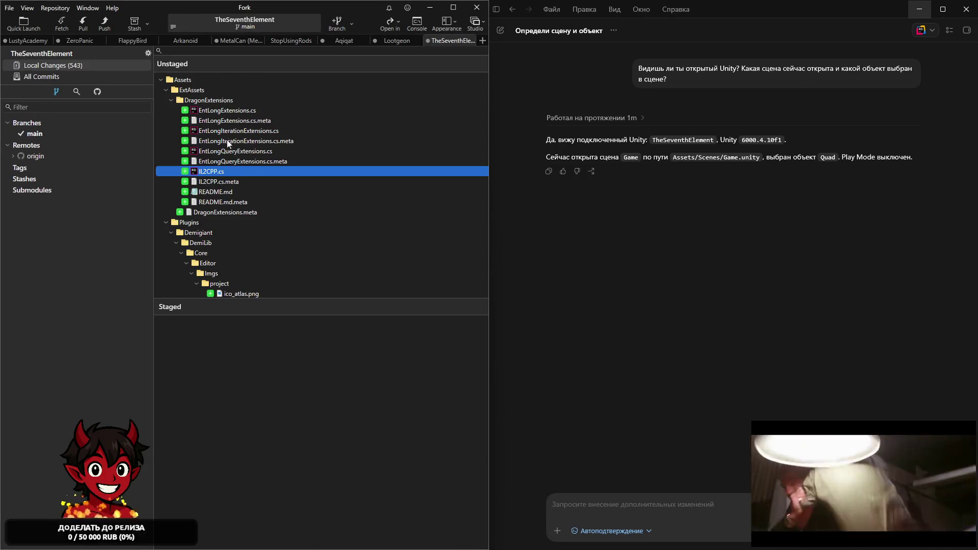
pyautogui.moveTo(489, 48)
pyautogui.mouseDown()
pyautogui.moveTo(495, 38)
pyautogui.moveTo(586, 61)
pyautogui.moveTo(774, 82)
pyautogui.mouseUp()
pyautogui.click(455, 80)
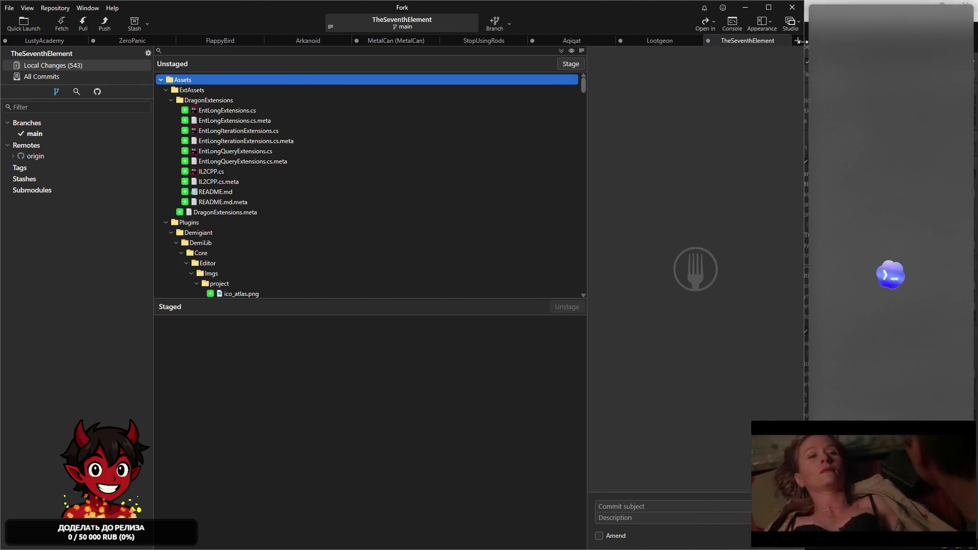
pyautogui.click(717, 8)
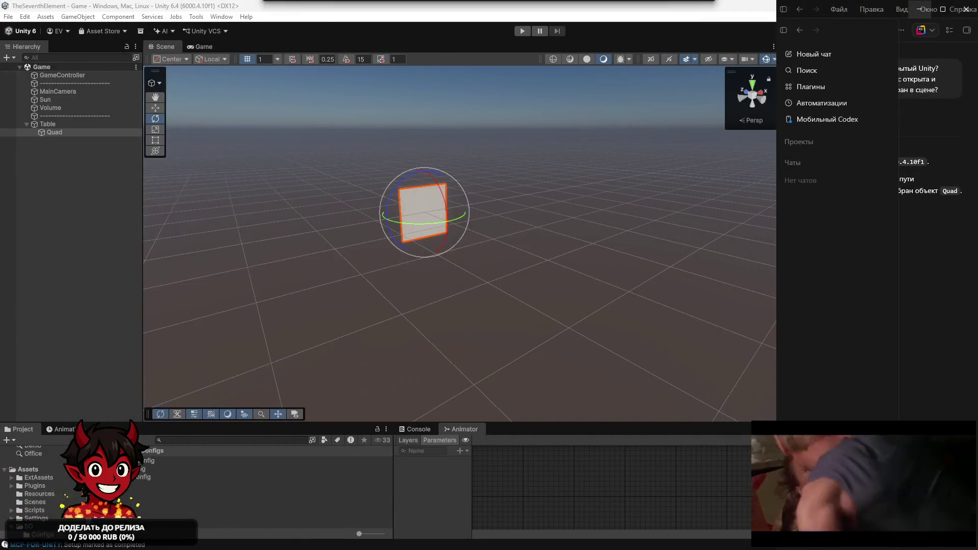
# Widen the Codex chat by dragging its left edge, then return to Unity.
pyautogui.moveTo(778, 253)
pyautogui.mouseDown()
pyautogui.moveTo(342, 252)
pyautogui.moveTo(469, 250)
pyautogui.moveTo(457, 249)
pyautogui.mouseUp()
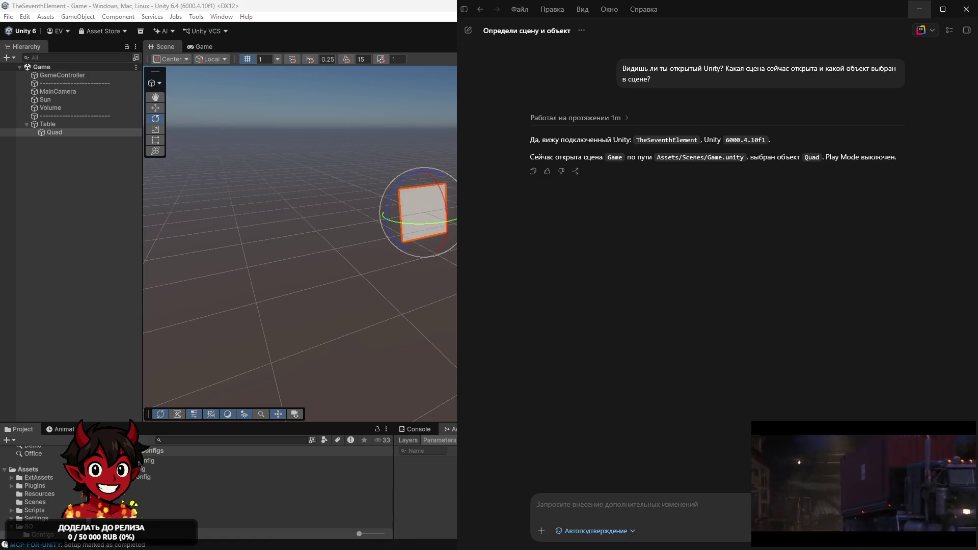
pyautogui.click(303, 5)
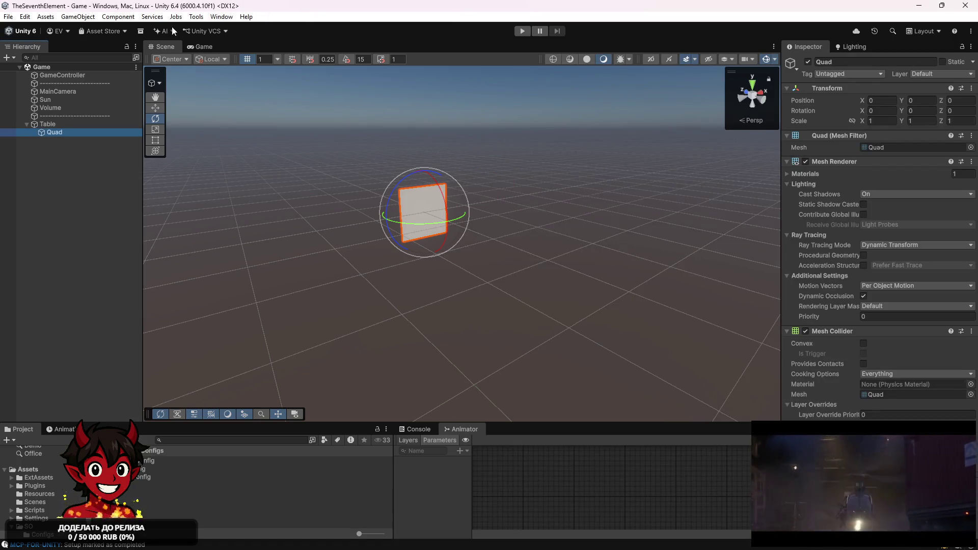
# Glance at the Game view, go back to the Scene view, then switch to Codex.
pyautogui.click(192, 48)
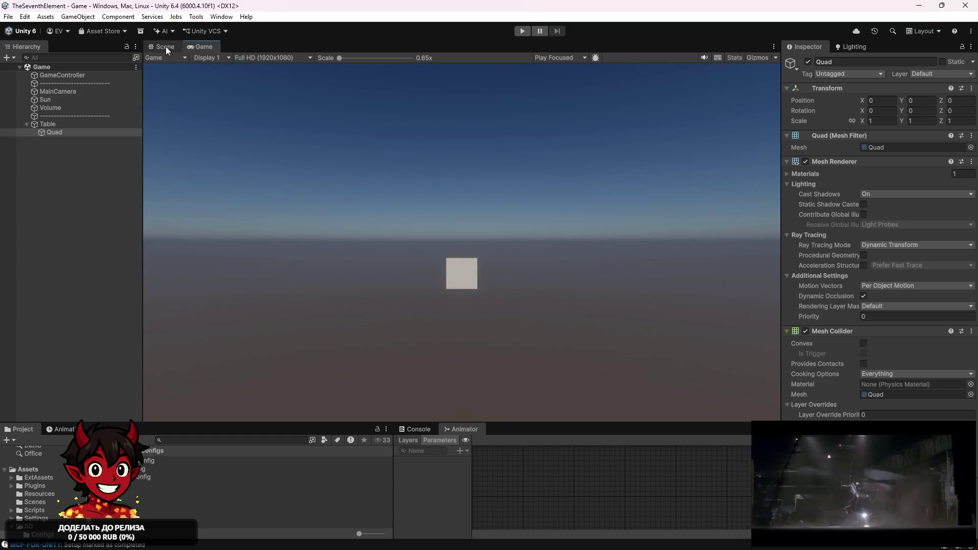
pyautogui.click(167, 46)
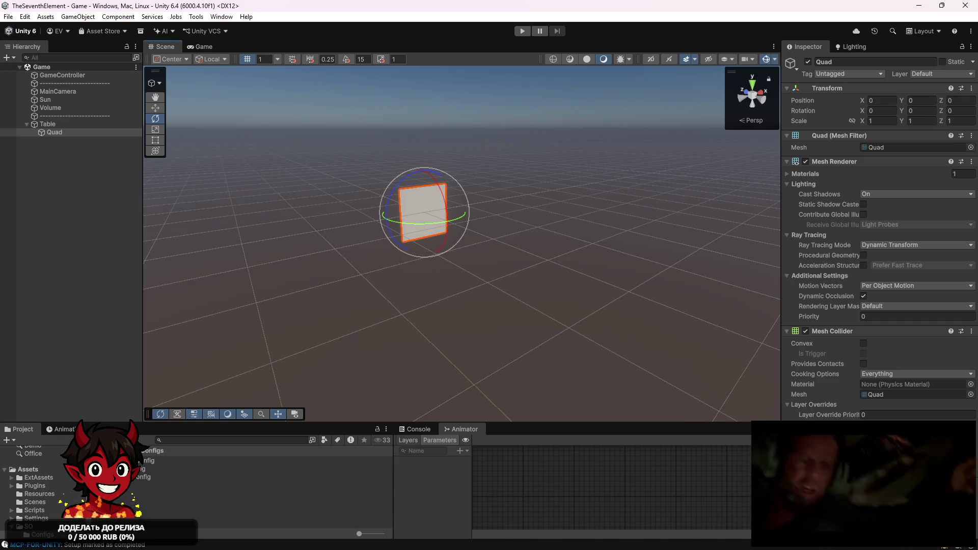
pyautogui.hotkey('alt', 'Tab')
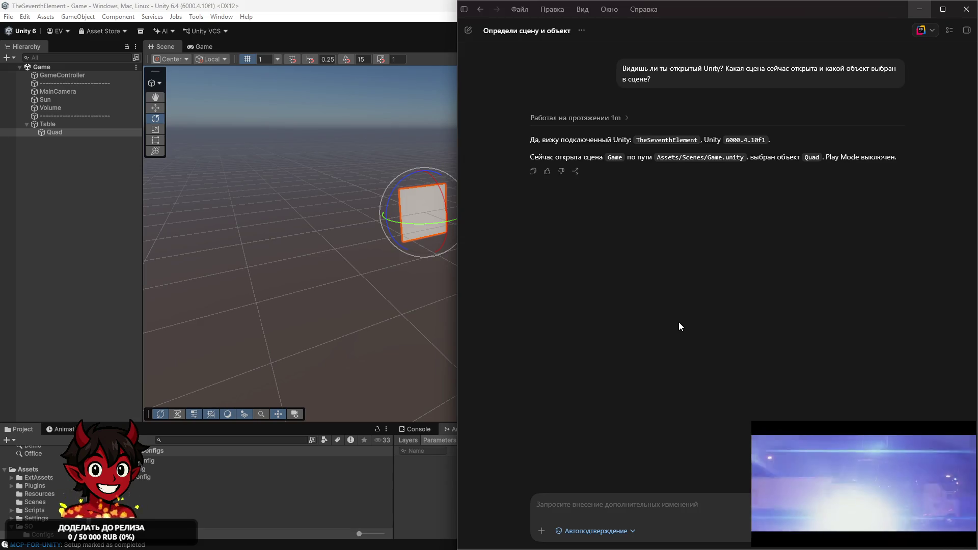
# Send 'У тебя в этом чате работает генерация изображений?' to Codex, then return to Unity.
pyautogui.click(644, 505)
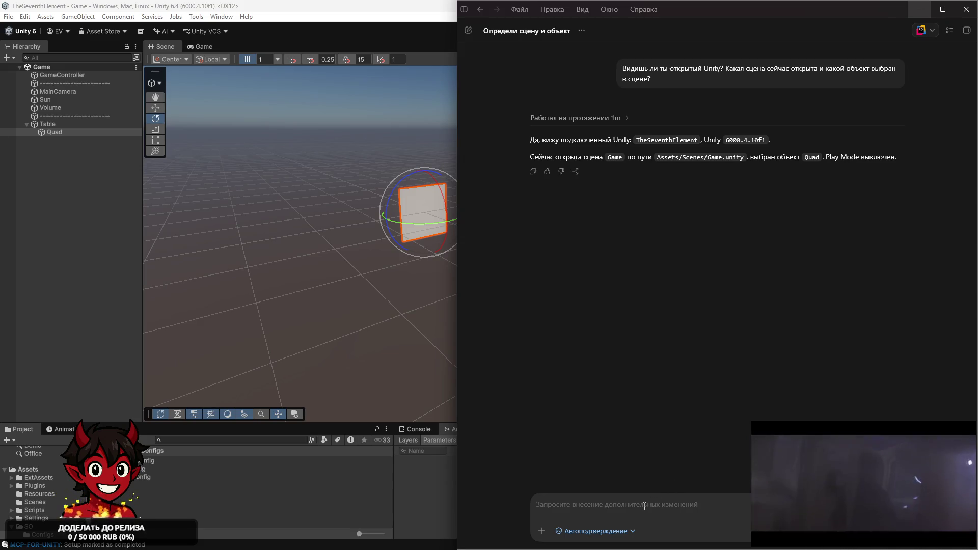
pyautogui.write('У тебя в ')
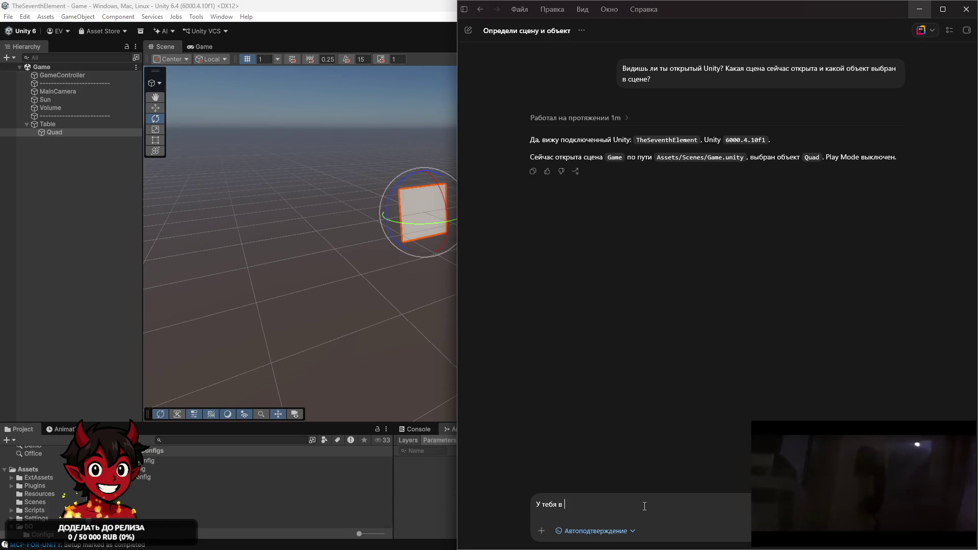
pyautogui.write('этом чате работает н')
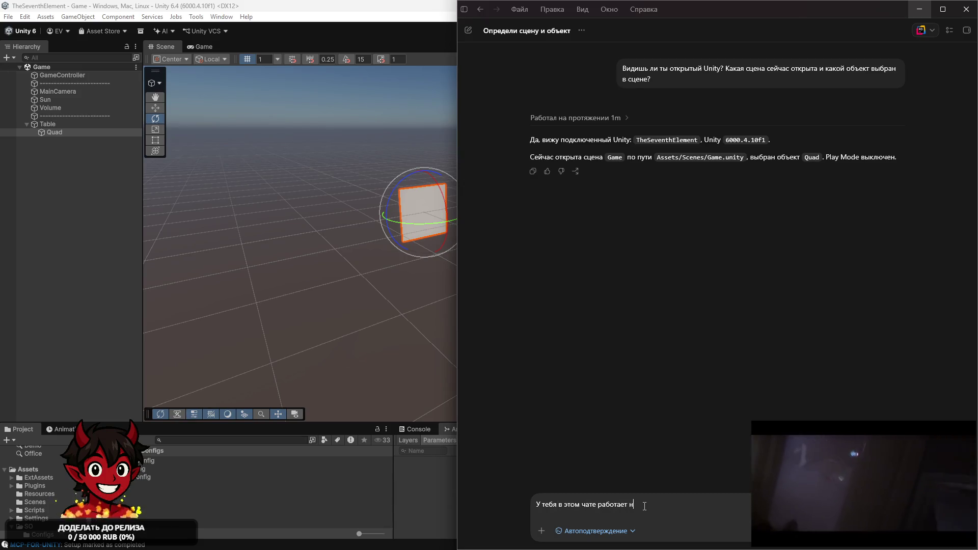
pyautogui.press('BackSpace')
pyautogui.write('генерация изображений?')
pyautogui.press('Return')
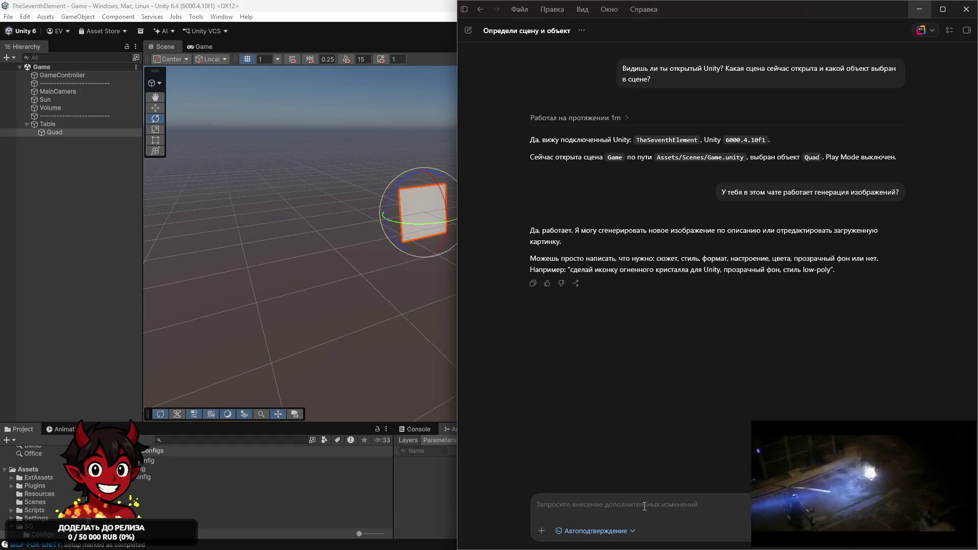
pyautogui.moveTo(459, 496)
pyautogui.click(46, 464)
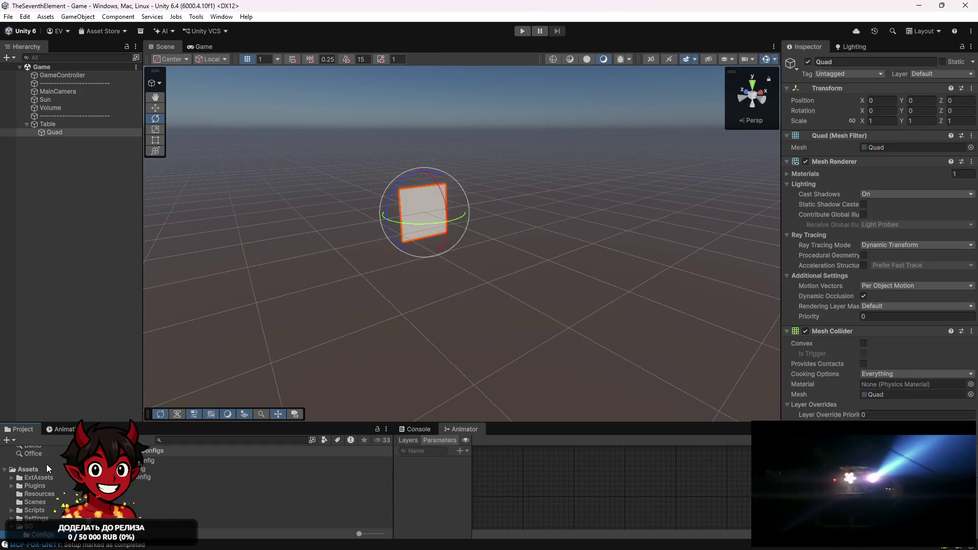
# Create a new folder named 'Sprites' inside Assets, then return to the Codex chat.
pyautogui.rightClick(42, 469)
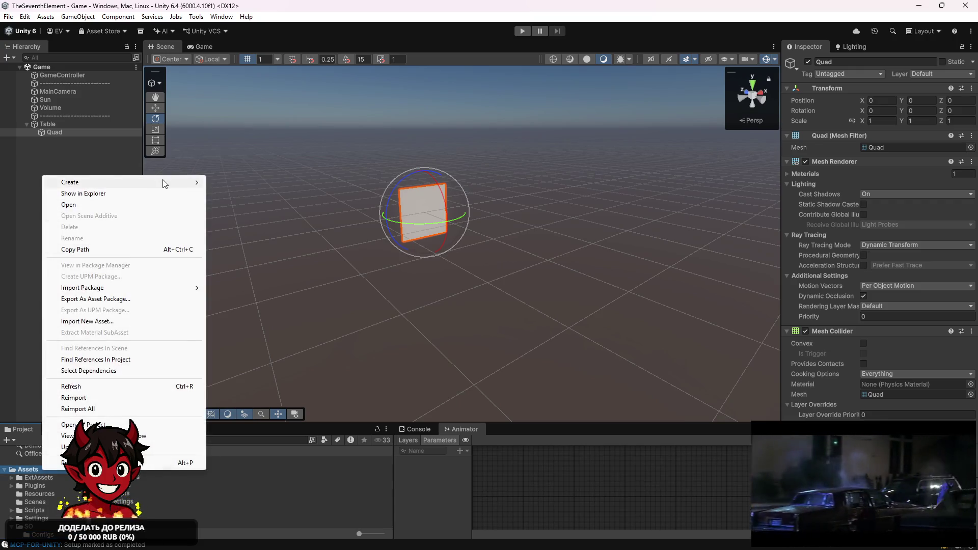
pyautogui.moveTo(199, 182)
pyautogui.click(234, 179)
pyautogui.write('Sprites')
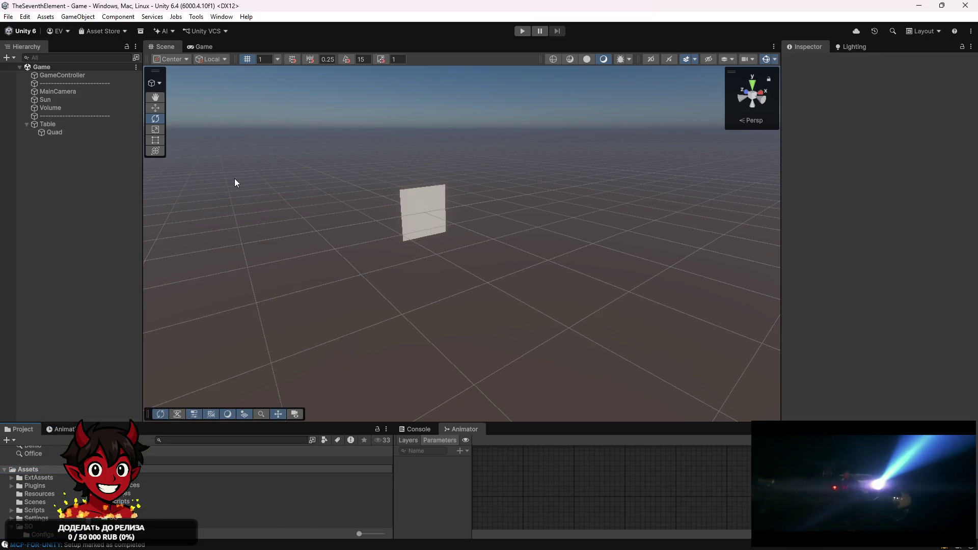
pyautogui.press('Return')
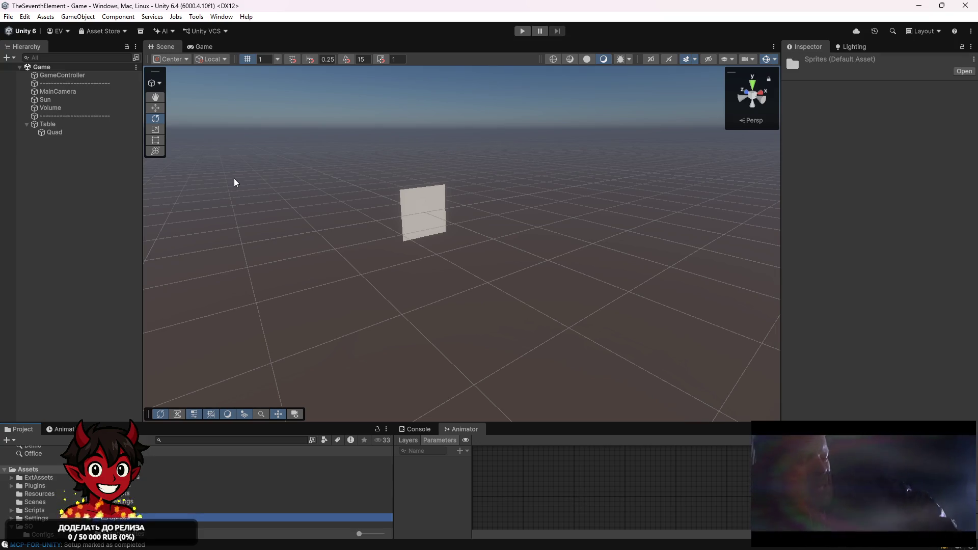
pyautogui.hotkey('alt', 'Tab')
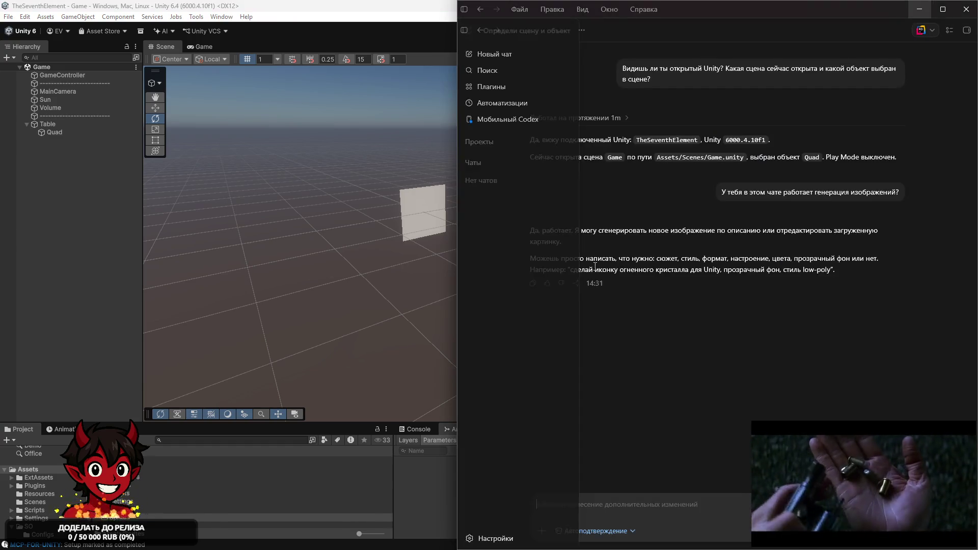
# Send Codex a Russian prompt for a PNG sprite sheet of 6 match-3 elements, saved into Sprites.
pyautogui.click(629, 498)
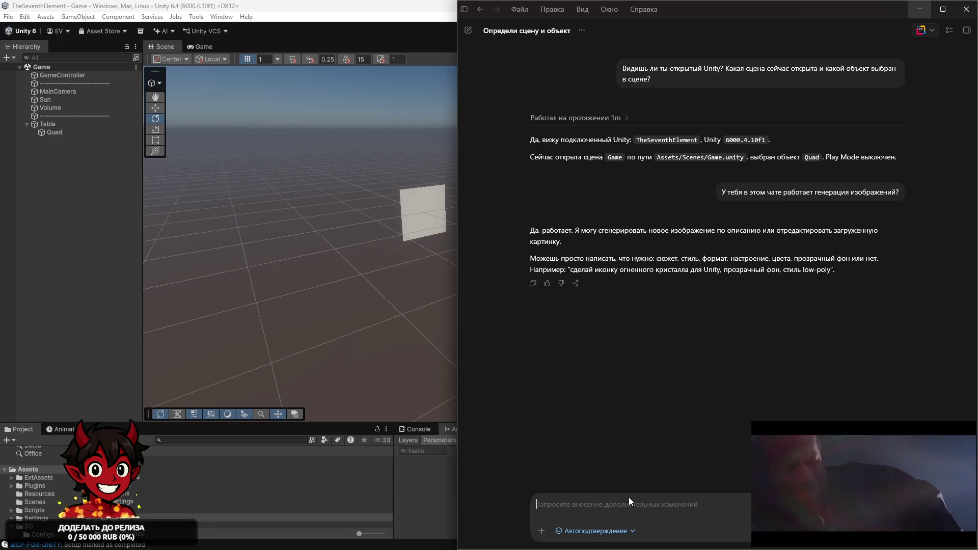
pyautogui.write('Сг')
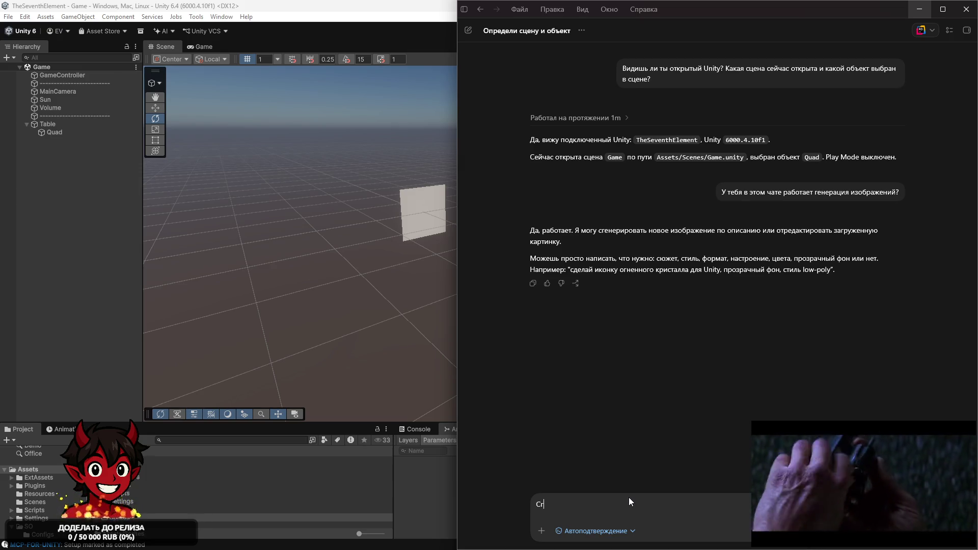
pyautogui.write('енерируй спрайт-шит 6 ')
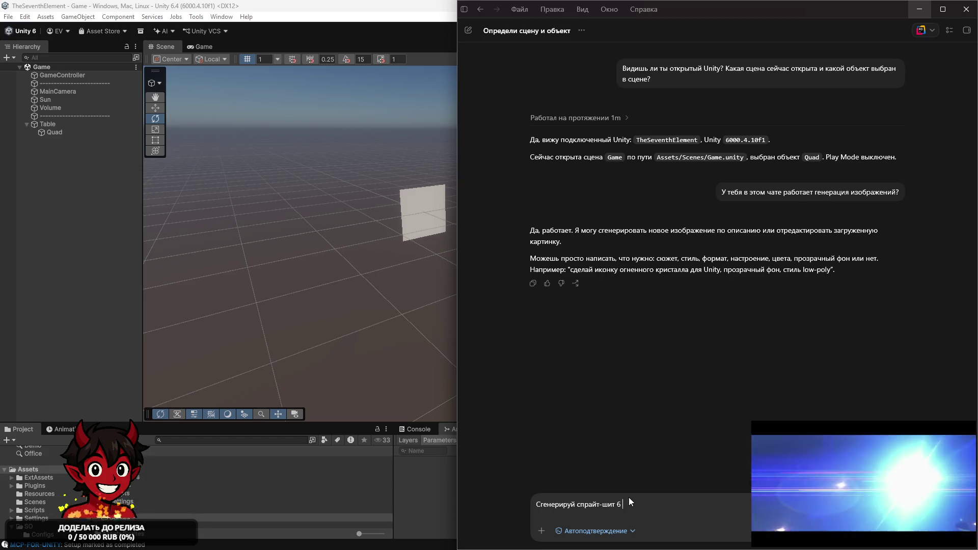
pyautogui.write('разных элементов для')
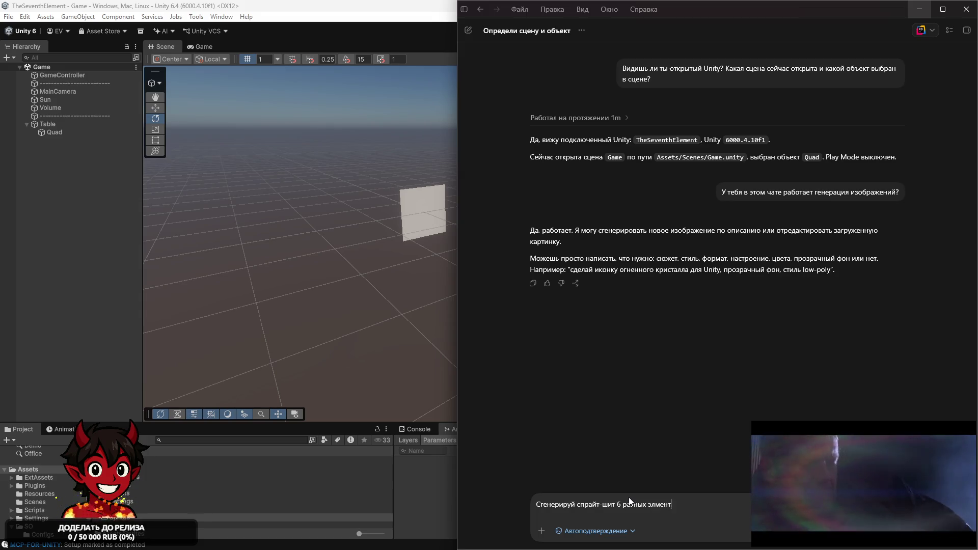
pyautogui.press('BackSpace')
pyautogui.press('BackSpace')
pyautogui.press('BackSpace')
pyautogui.write('ментов для Na')
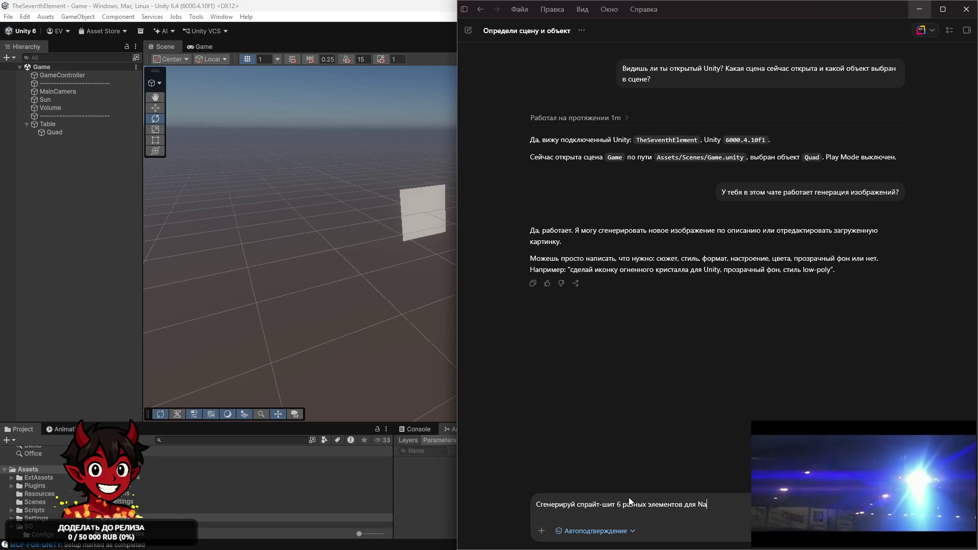
pyautogui.write('match')
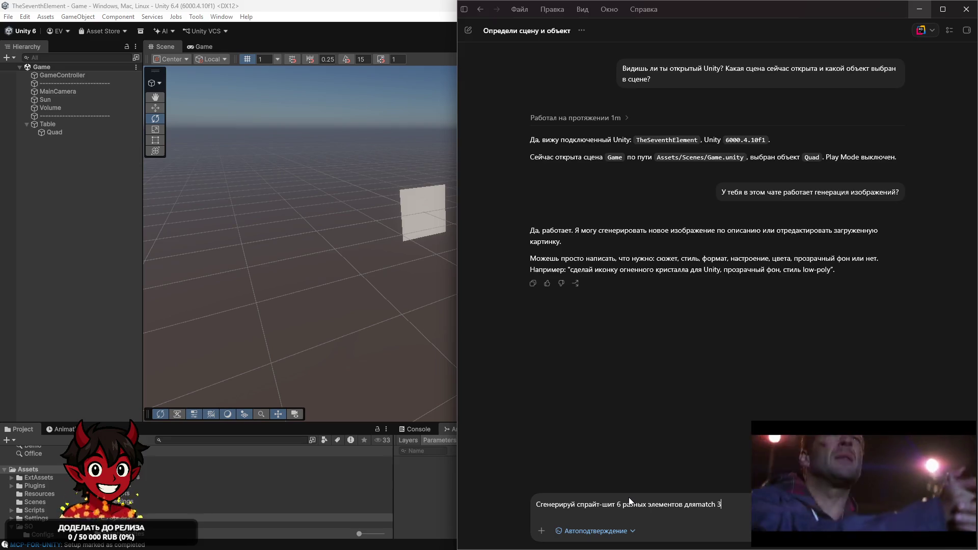
pyautogui.press('BackSpace')
pyautogui.press('BackSpace')
pyautogui.press('BackSpace')
pyautogui.write('matc')
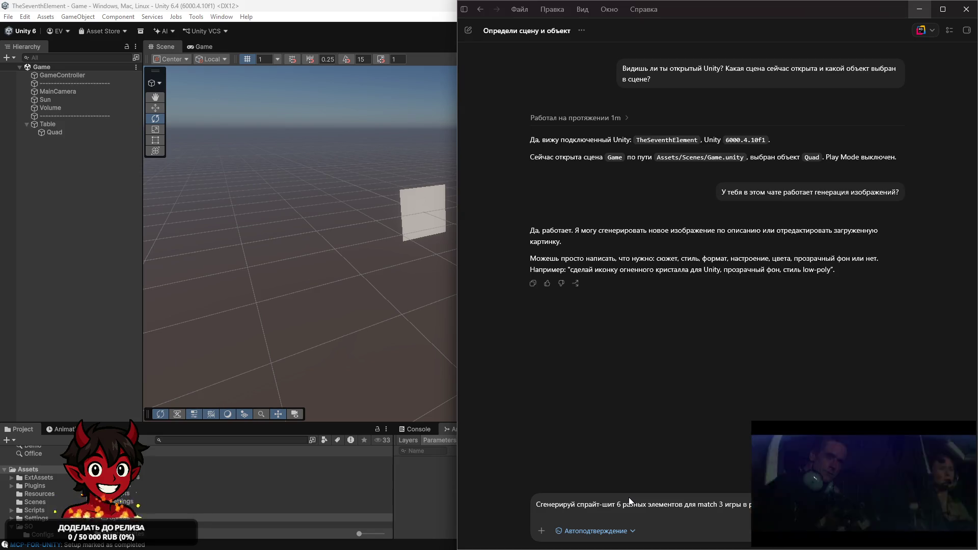
pyautogui.write('Сделай в формате PNG. Помести в п')
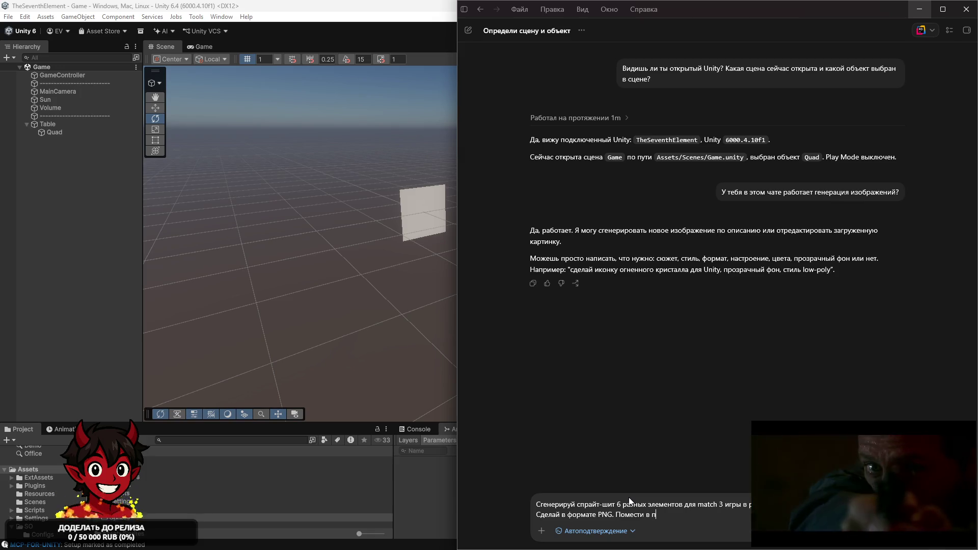
pyautogui.write('роект в каталог Sprites.')
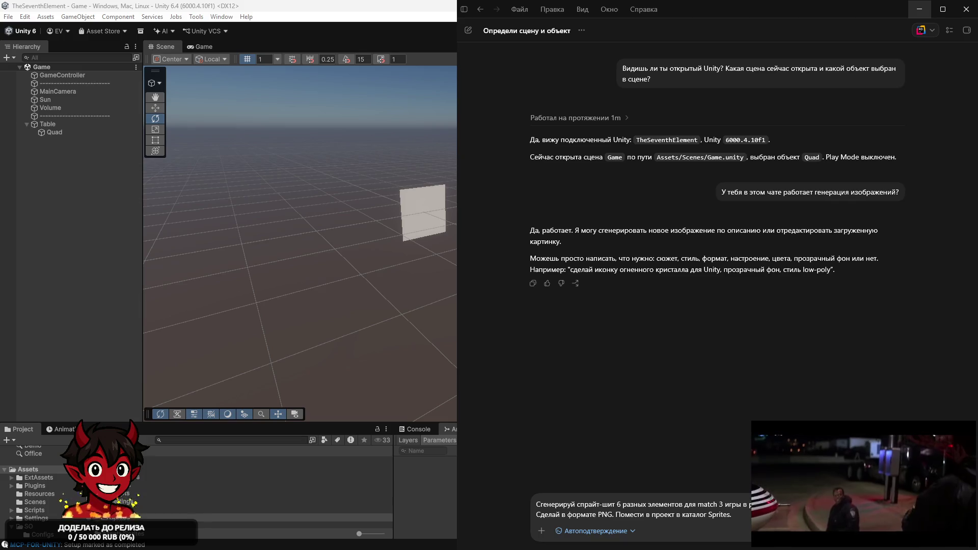
pyautogui.moveTo(874, 479)
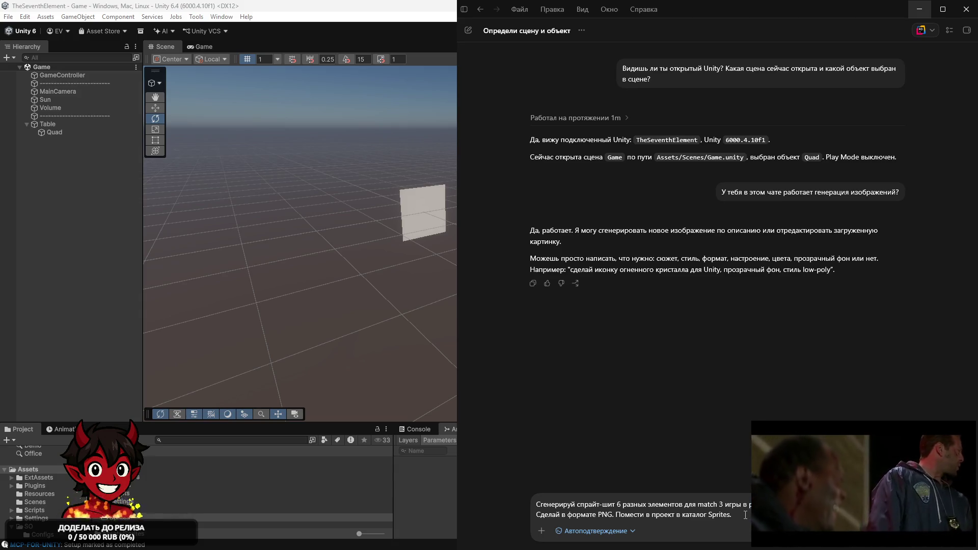
pyautogui.click(732, 514)
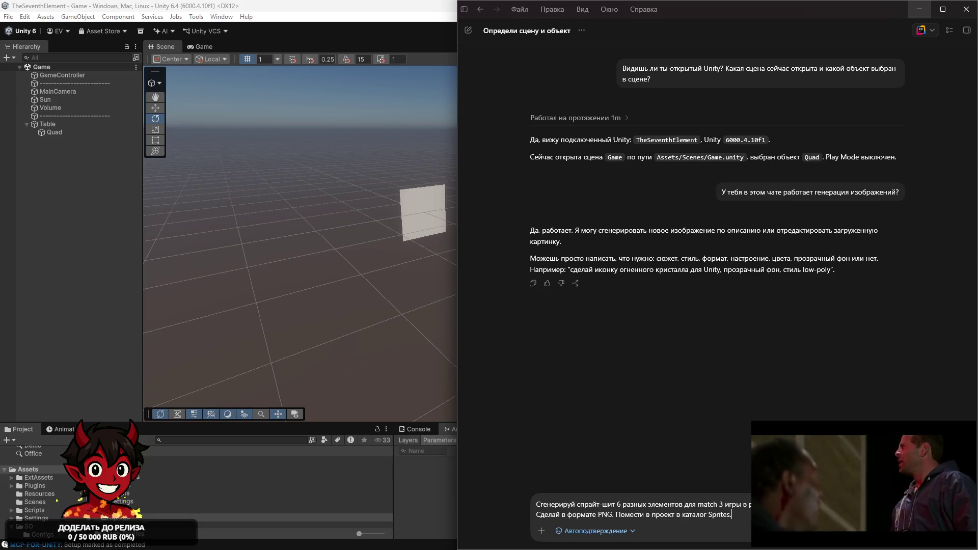
pyautogui.press('Return')
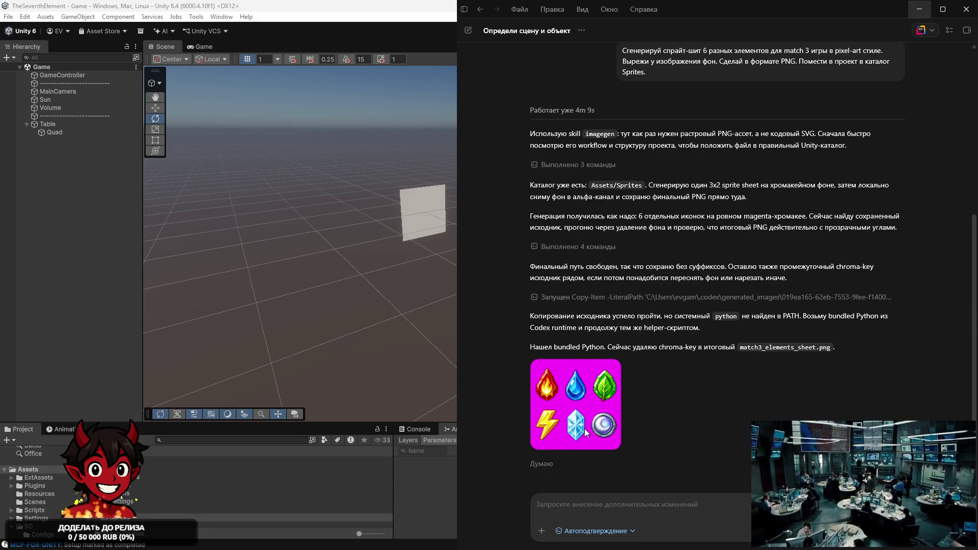
# Review Codex's report that the transparent sheet was saved to Assets/Sprites, then minimize the chat.
pyautogui.scroll(2, 585, 428)
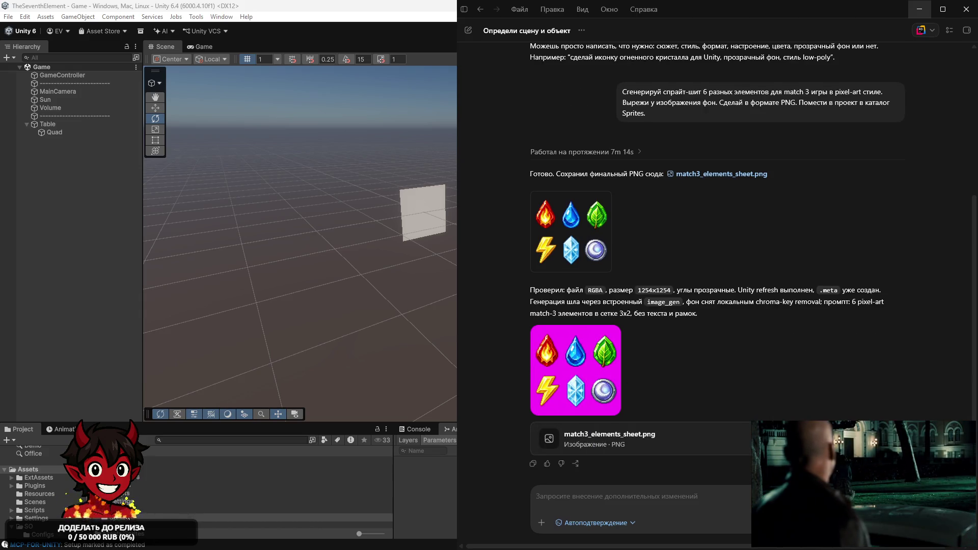
pyautogui.click(919, 9)
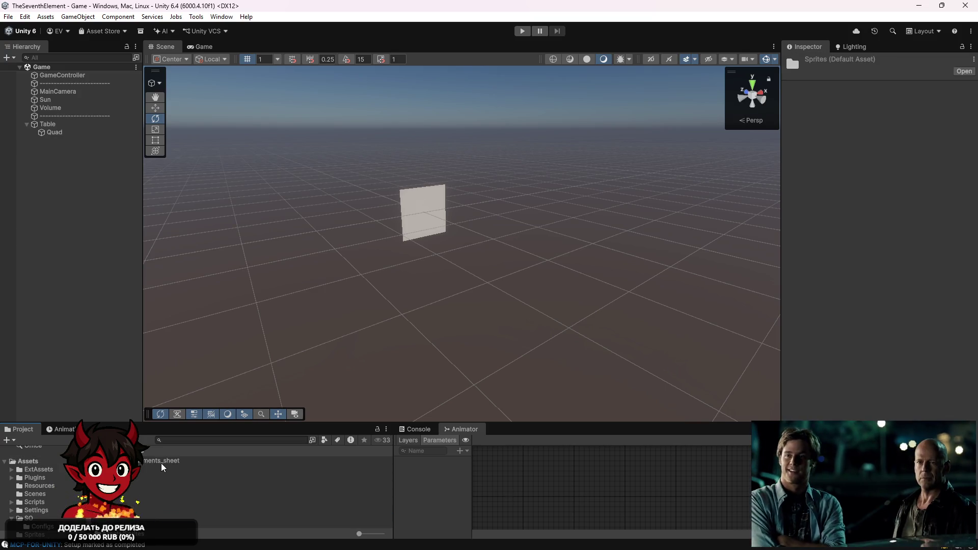
# Import match3_elements_sheet as a Sprite (2D and UI) texture in Single mode and apply.
pyautogui.click(163, 463)
pyautogui.click(875, 93)
pyautogui.click(884, 140)
pyautogui.click(884, 119)
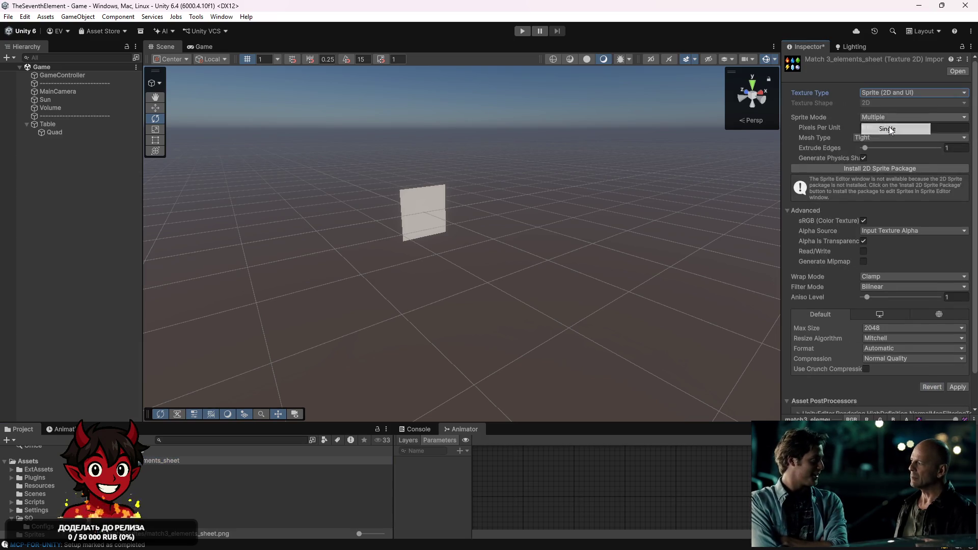
pyautogui.click(888, 128)
pyautogui.click(884, 176)
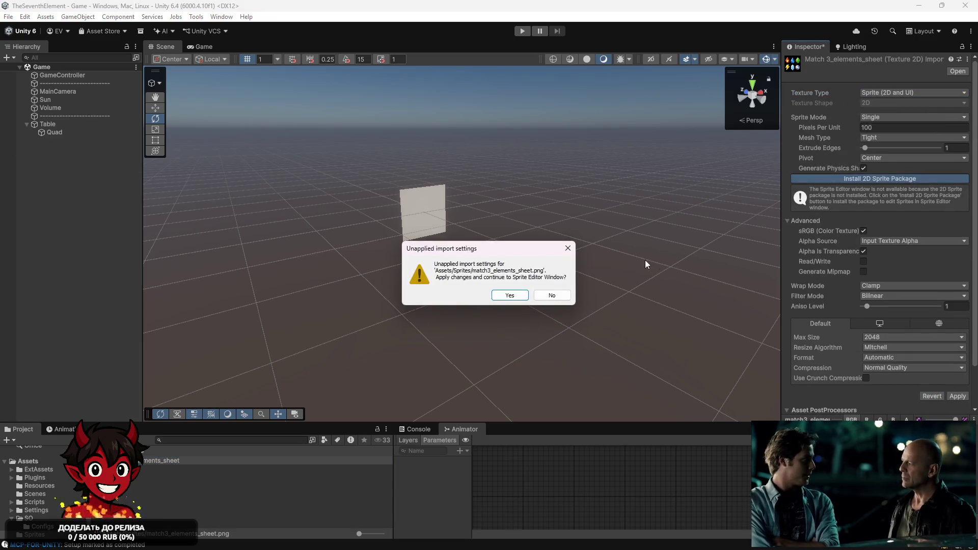
pyautogui.click(511, 296)
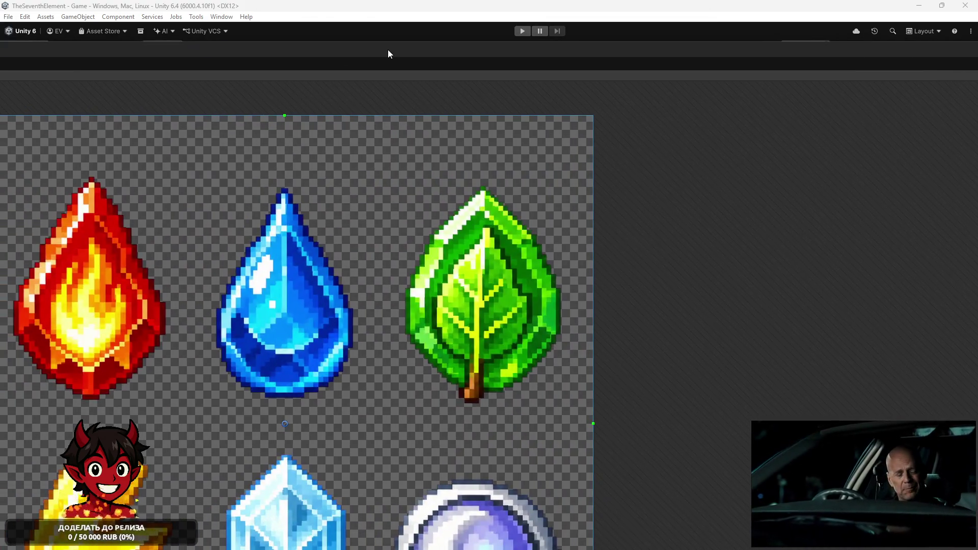
# Preview the sheet enlarged, then open match3_elements_sheet in an external image viewer.
pyautogui.doubleClick(387, 50)
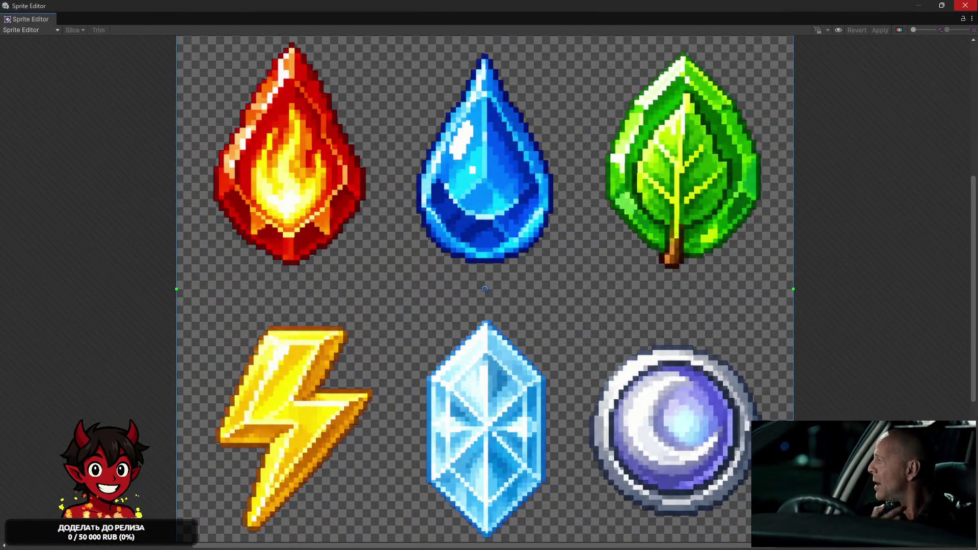
pyautogui.click(971, 10)
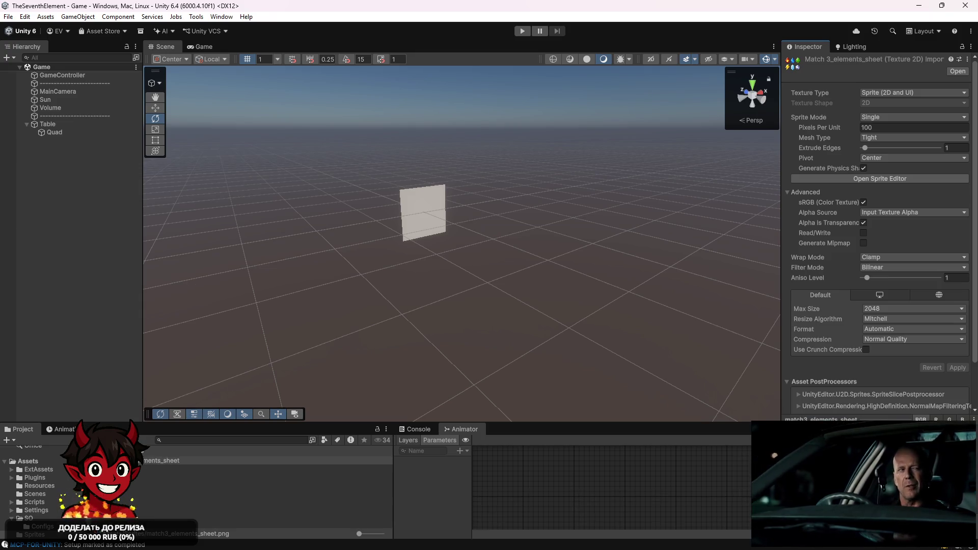
pyautogui.click(153, 461)
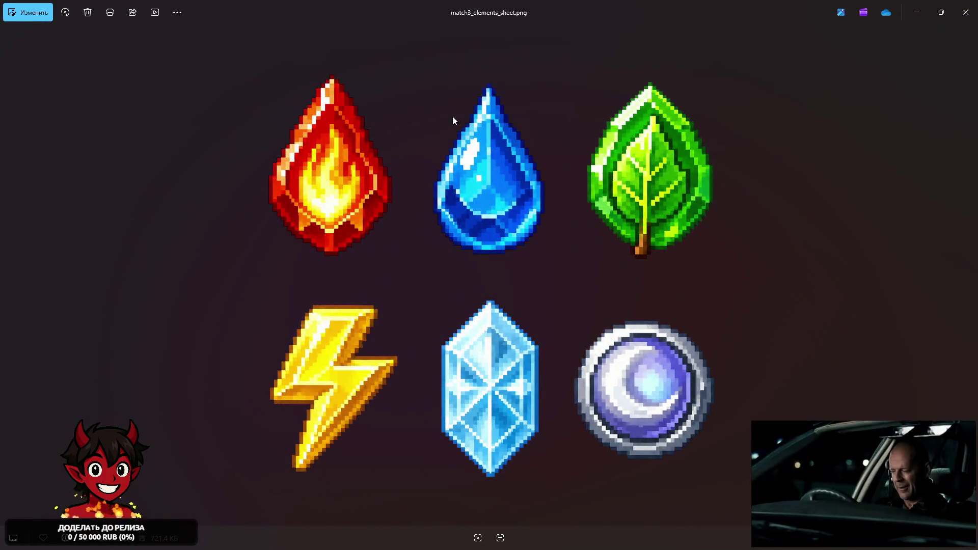
# Zoom in on the ice crystal's pixel detail, zoom back out, and close Photos.
pyautogui.scroll(5, 421, 399)
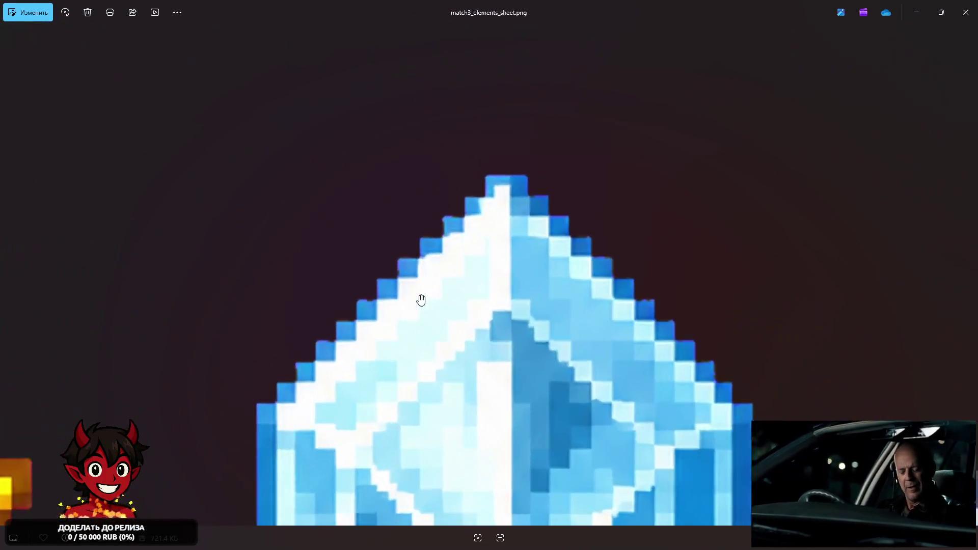
pyautogui.scroll(-3, 445, 197)
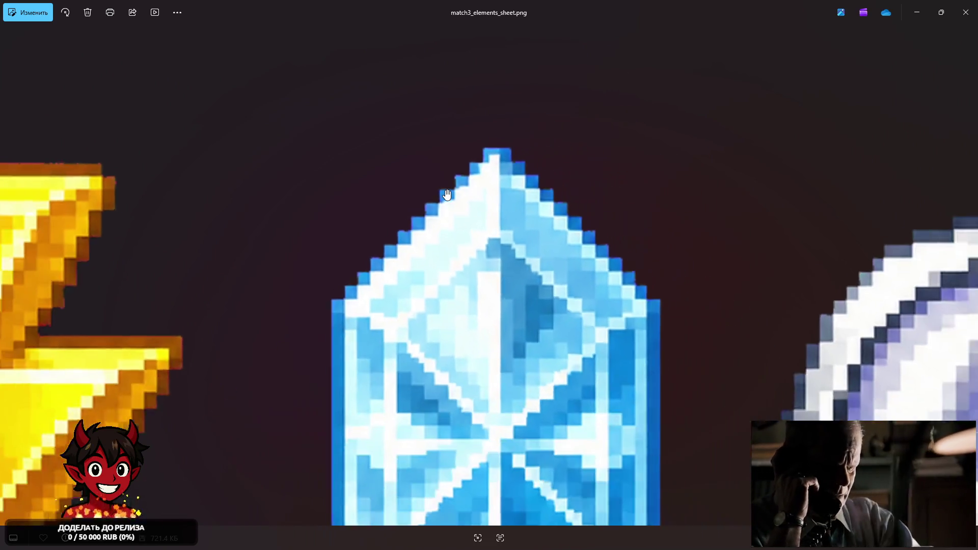
pyautogui.scroll(-5, 447, 194)
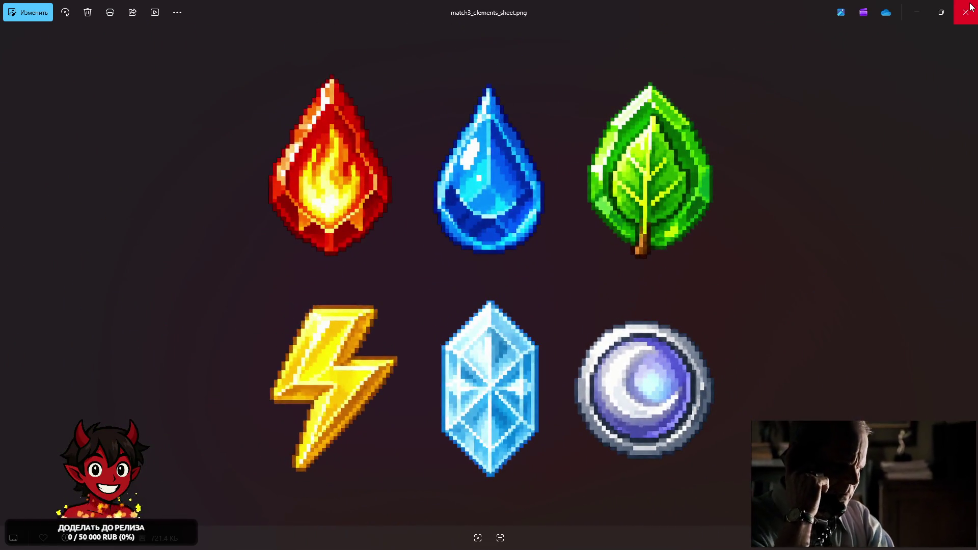
pyautogui.click(971, 7)
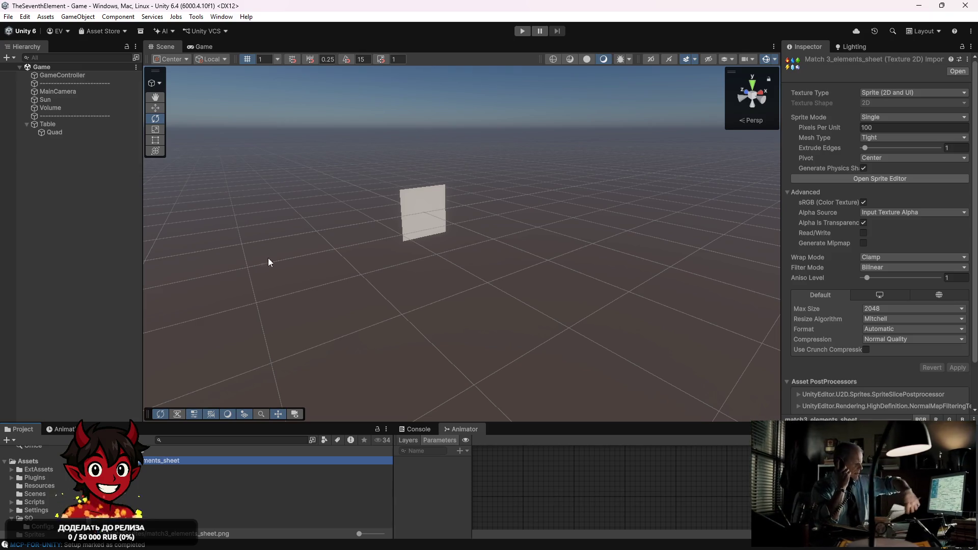
pyautogui.moveTo(163, 460)
pyautogui.mouseDown()
pyautogui.moveTo(405, 197)
pyautogui.moveTo(496, 221)
pyautogui.moveTo(450, 239)
pyautogui.mouseUp()
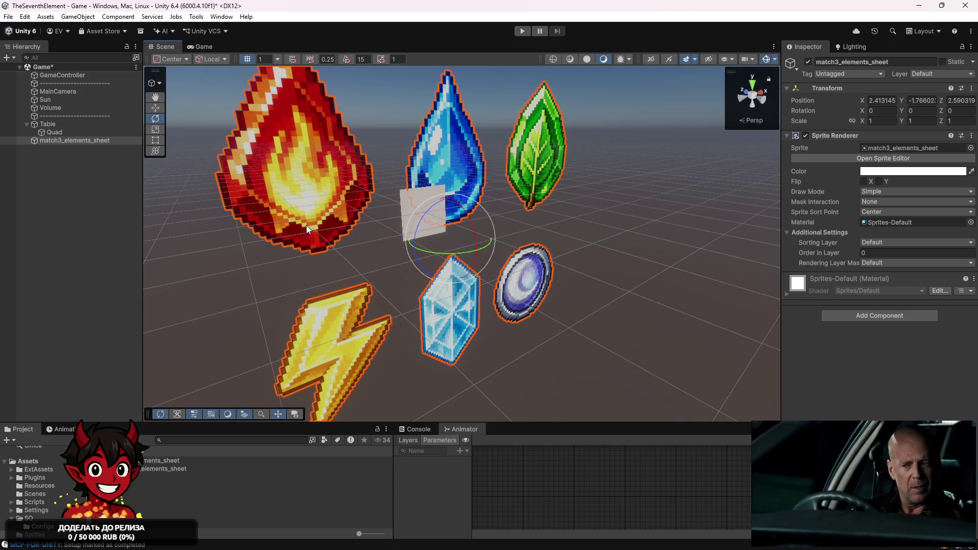
pyautogui.press('Delete')
pyautogui.click(57, 132)
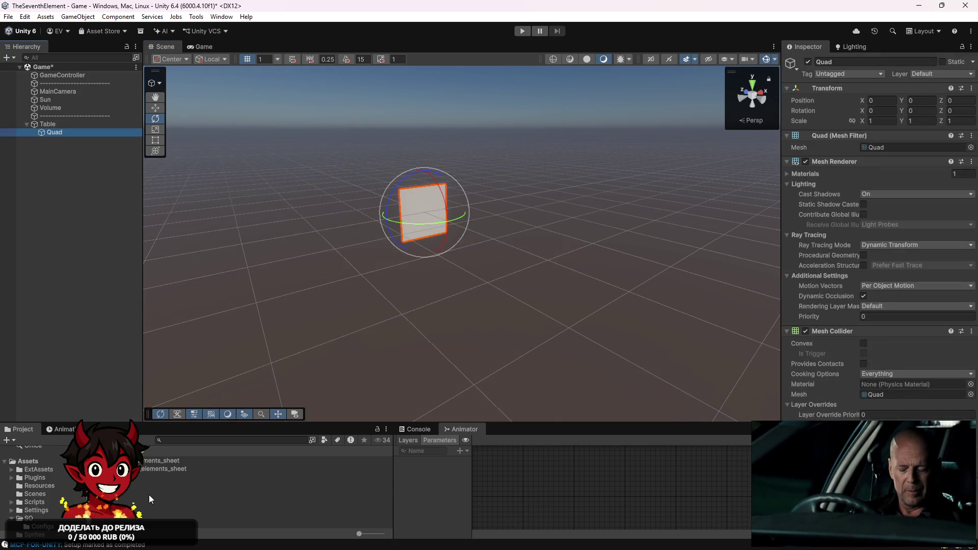
pyautogui.click(142, 475)
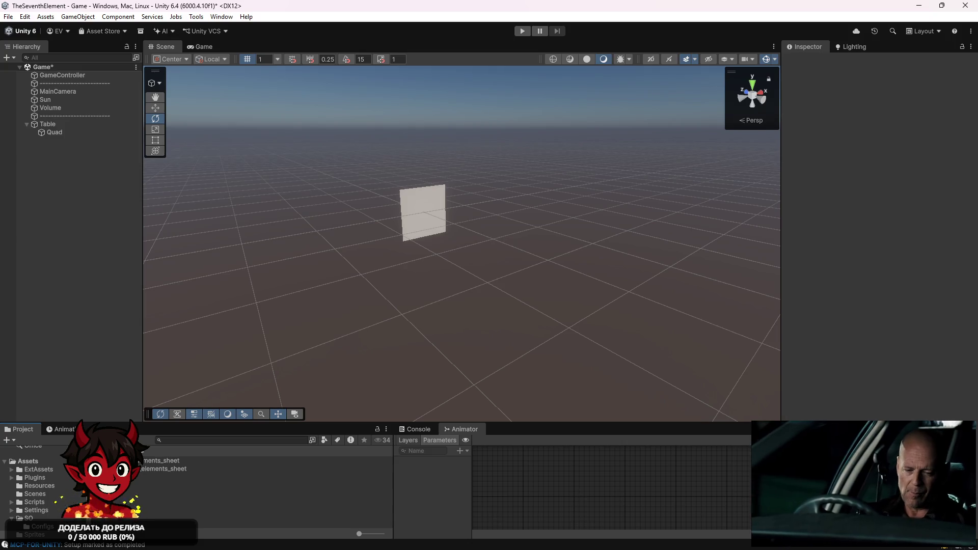
pyautogui.click(140, 461)
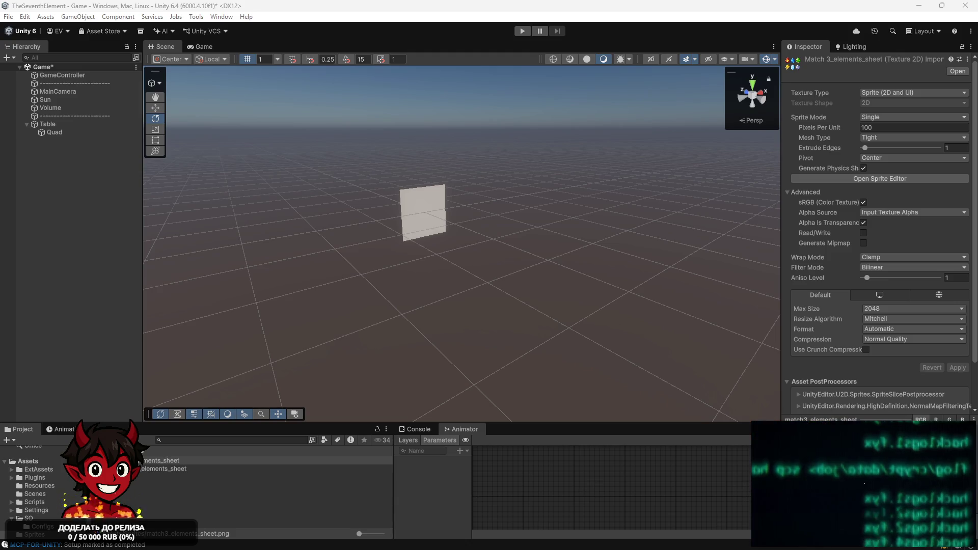
# Select match3_elements_sheet to review its Single-mode Sprite settings at 100 pixels per unit.
pyautogui.click(139, 461)
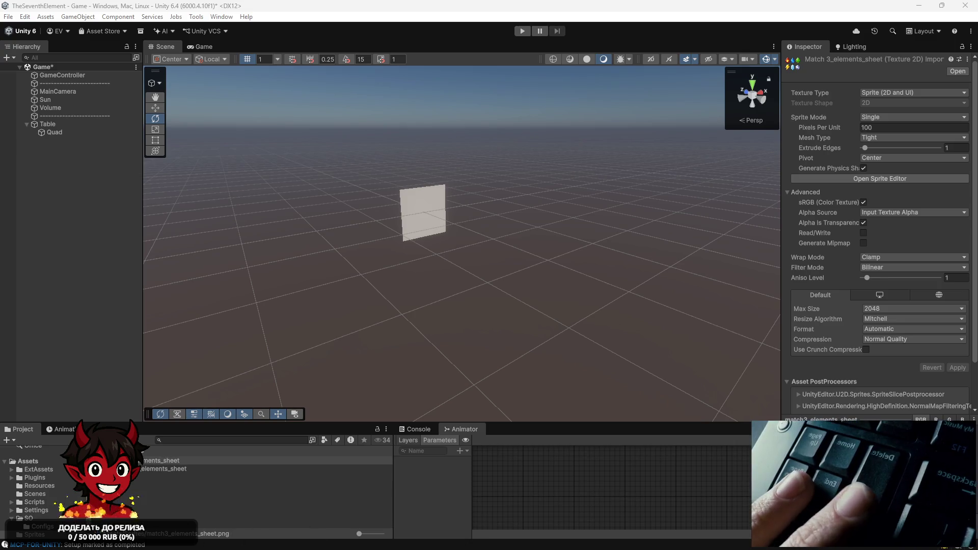
# Show the Console's MCP-FOR-UNITY logs, clear the asset selection, and maximize the Unity window.
pyautogui.hotkey('ctrl', 'shift', 'c')
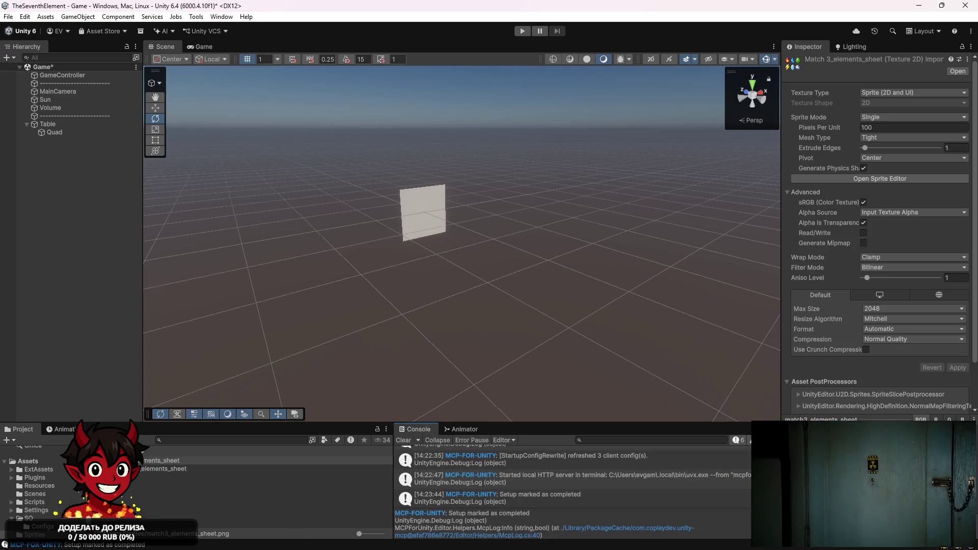
pyautogui.hotkey('ctrl', 'shift', 'd')
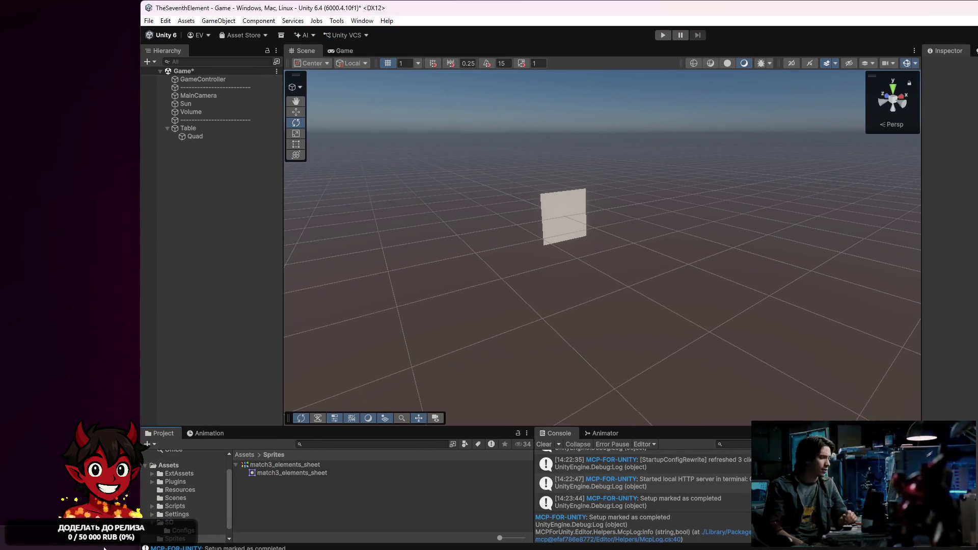
pyautogui.moveTo(110, 549)
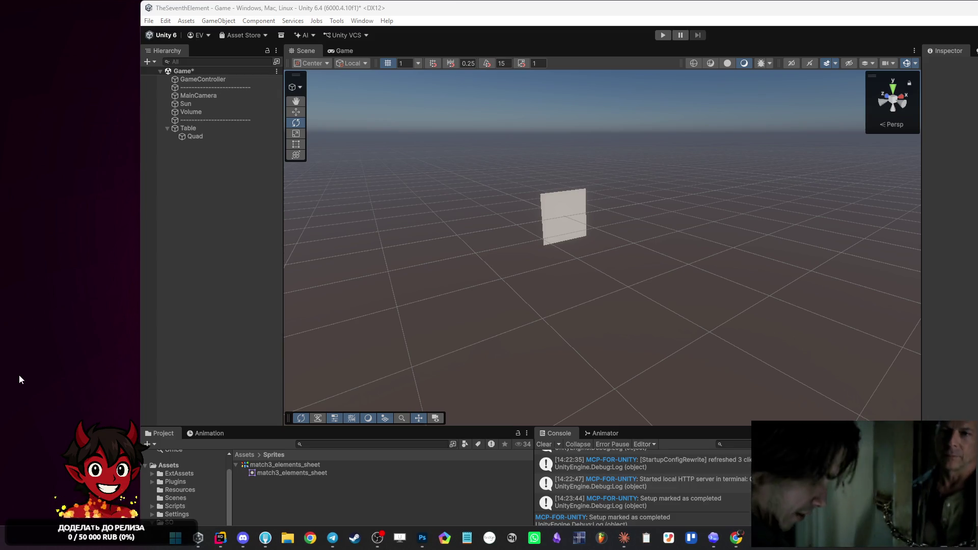
pyautogui.doubleClick(414, 9)
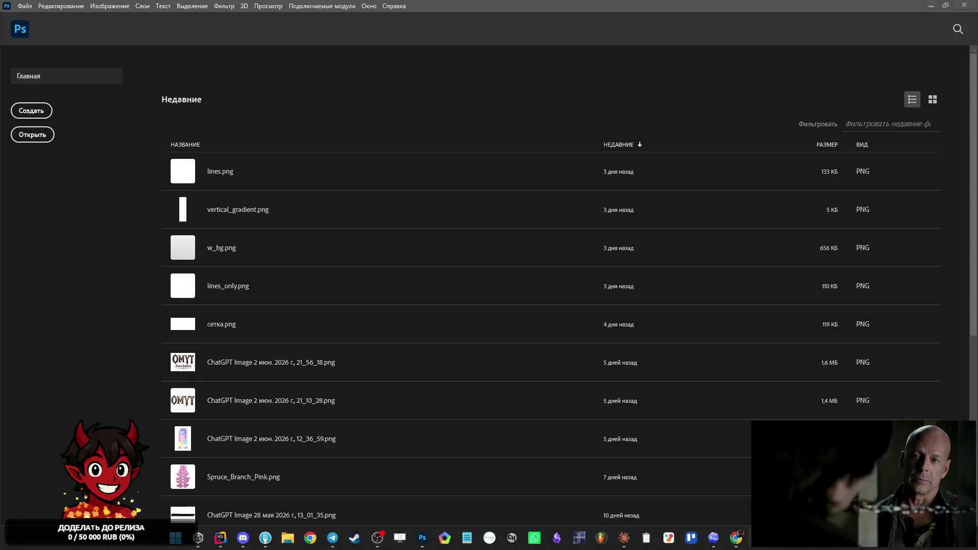
# Return to Unity, open and dismiss the sprite sheet's context menu, then bring Photoshop forward.
pyautogui.moveTo(779, 537)
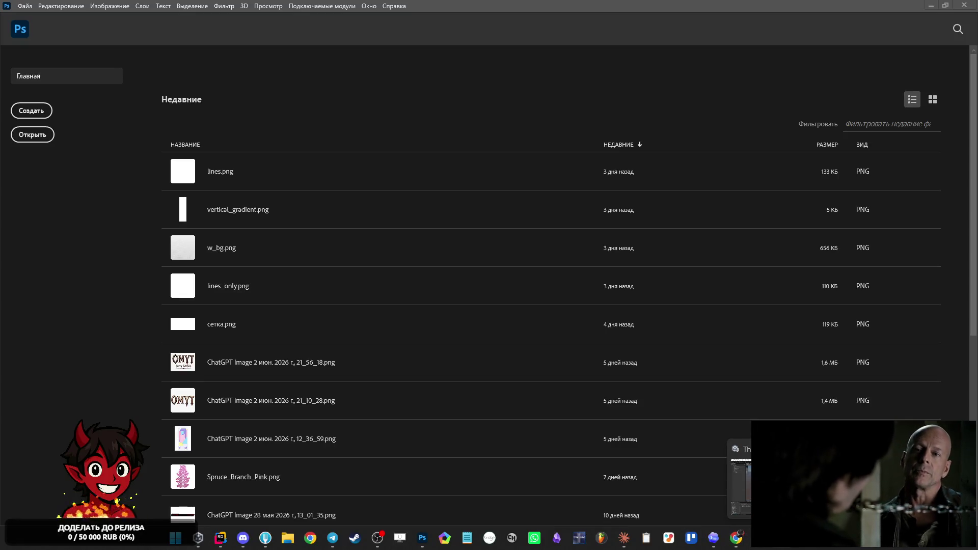
pyautogui.click(779, 484)
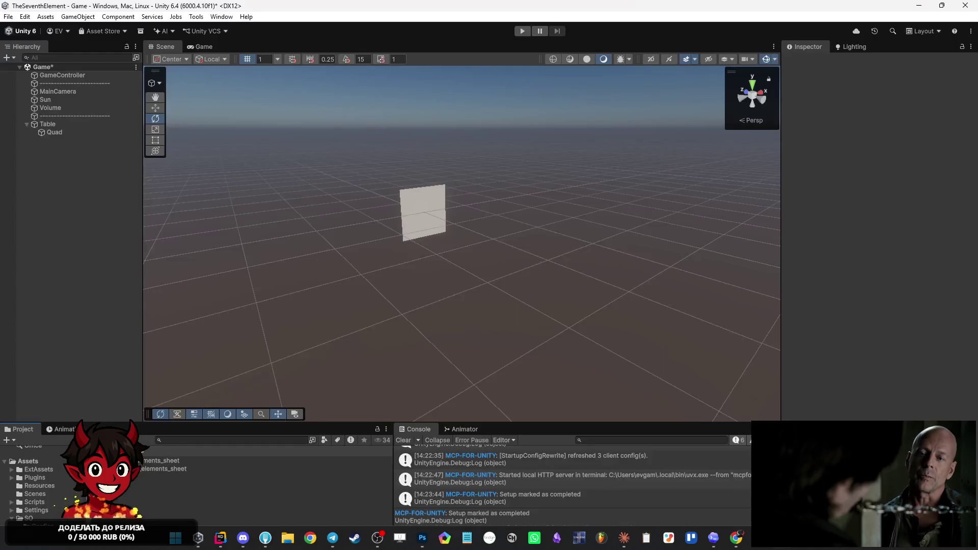
pyautogui.rightClick(209, 542)
pyautogui.click(216, 509)
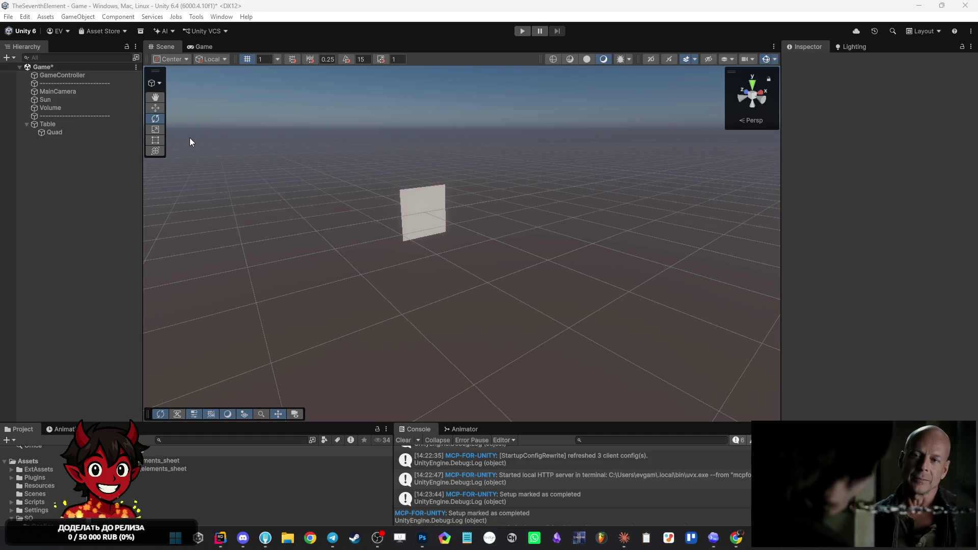
pyautogui.rightClick(122, 460)
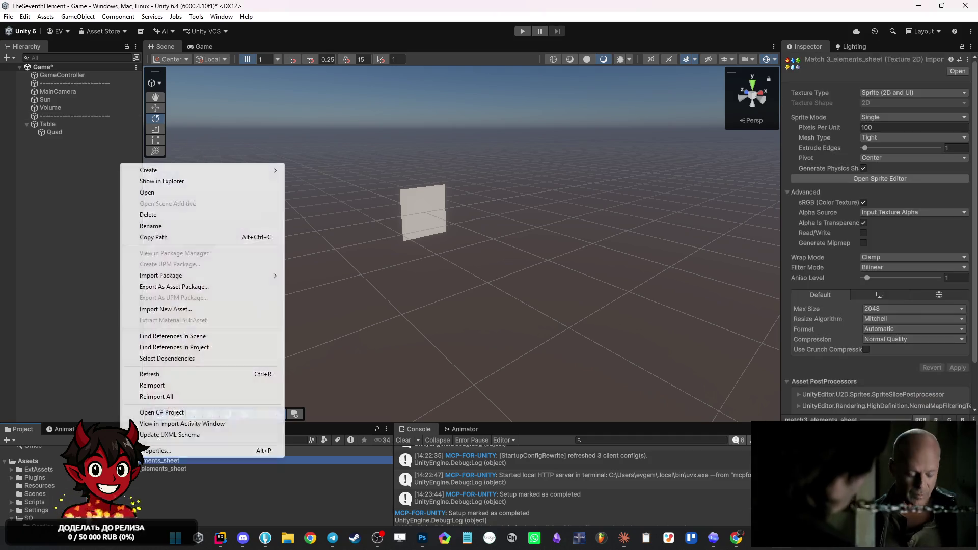
pyautogui.click(225, 183)
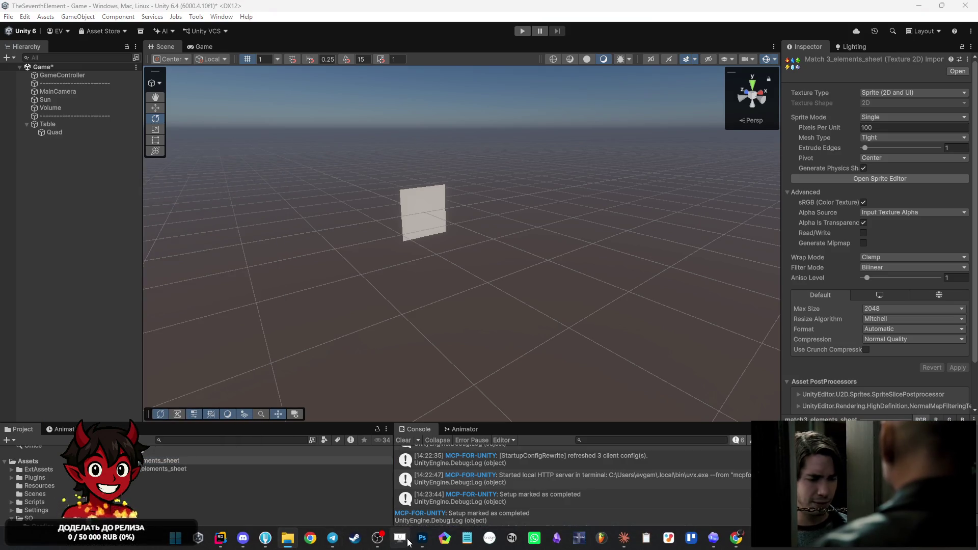
pyautogui.click(422, 538)
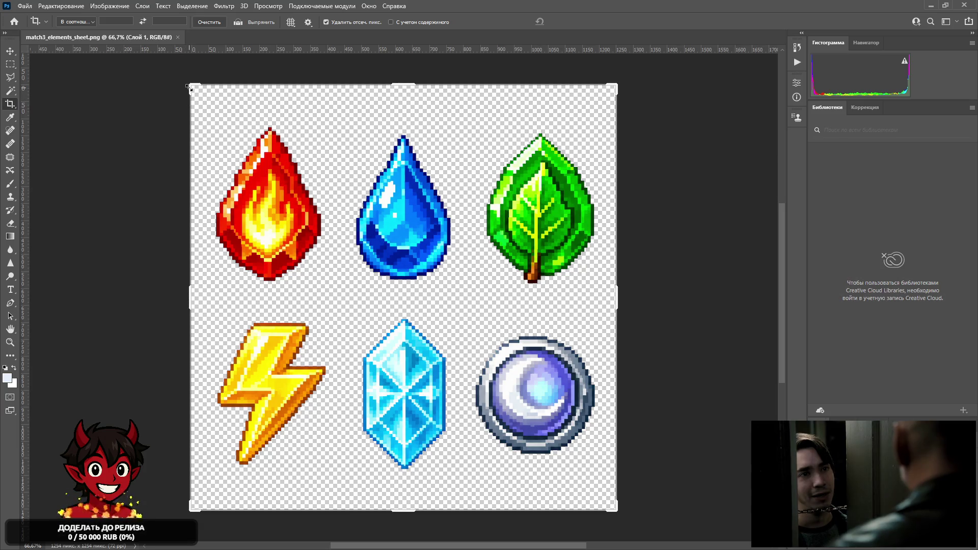
# Crop the canvas around the fire icon and shift the icon left toward the centre.
pyautogui.moveTo(188, 86); pyautogui.dragTo(174, 101)
pyautogui.moveTo(630, 497)
pyautogui.mouseDown()
pyautogui.moveTo(506, 389)
pyautogui.moveTo(515, 404)
pyautogui.moveTo(484, 385)
pyautogui.moveTo(502, 395)
pyautogui.moveTo(492, 393)
pyautogui.mouseUp()
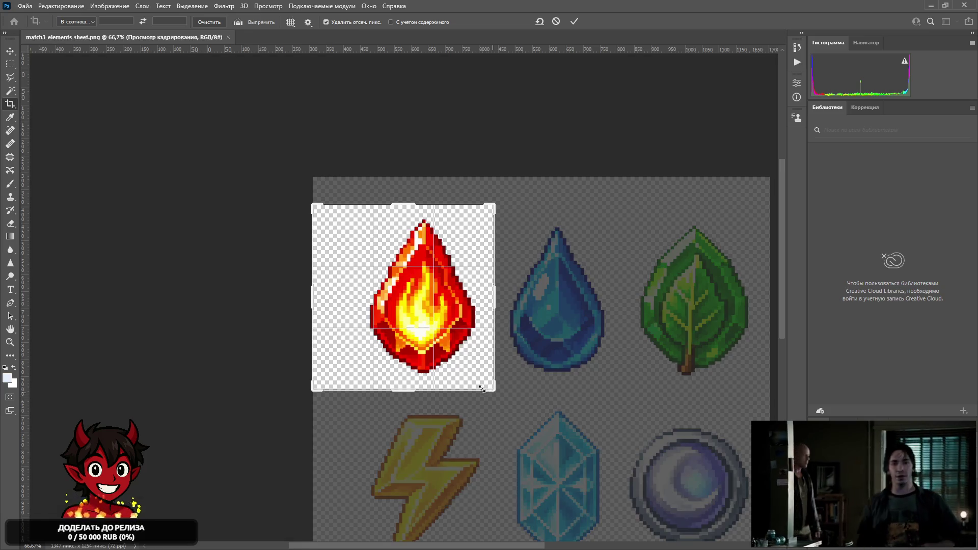
pyautogui.press('Return')
pyautogui.click(13, 53)
pyautogui.moveTo(478, 317); pyautogui.dragTo(458, 301)
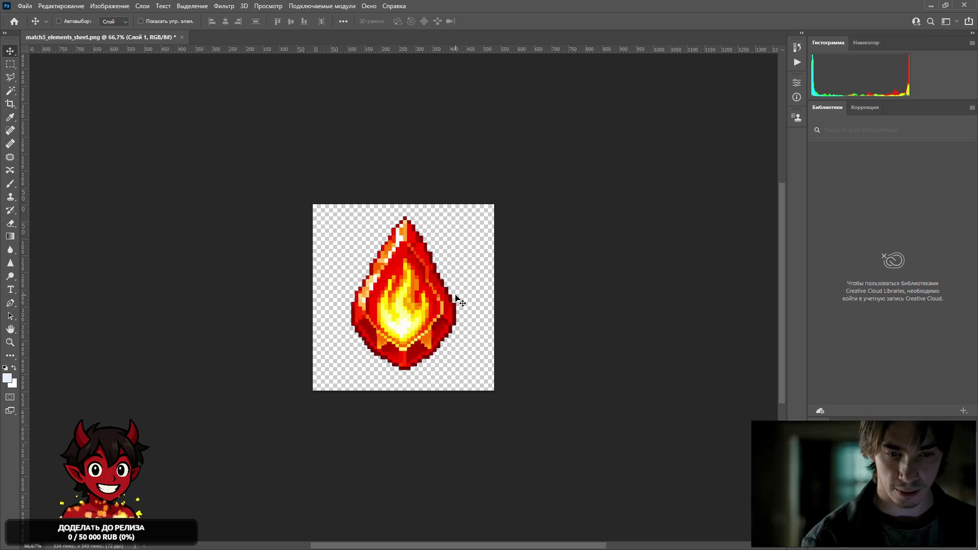
# Re-crop tighter to 504 px wide with the bottom edge at the gem, then move the gem up-left.
pyautogui.click(10, 104)
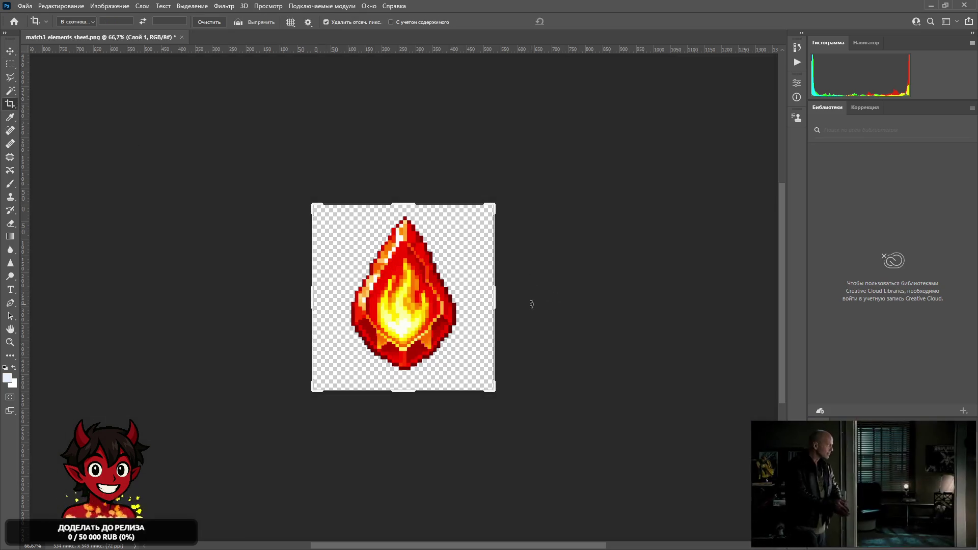
pyautogui.moveTo(494, 300); pyautogui.dragTo(493, 296)
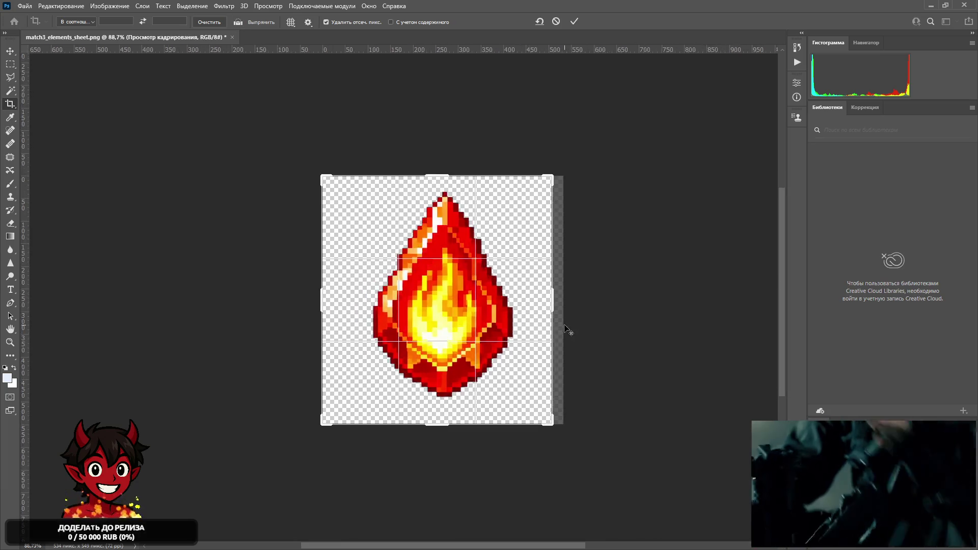
pyautogui.keyDown('alt'); pyautogui.scroll(5, 565, 329); pyautogui.keyUp('alt')
pyautogui.moveTo(546, 276); pyautogui.dragTo(548, 283)
pyautogui.keyDown('alt'); pyautogui.scroll(-4, 509, 283); pyautogui.keyUp('alt')
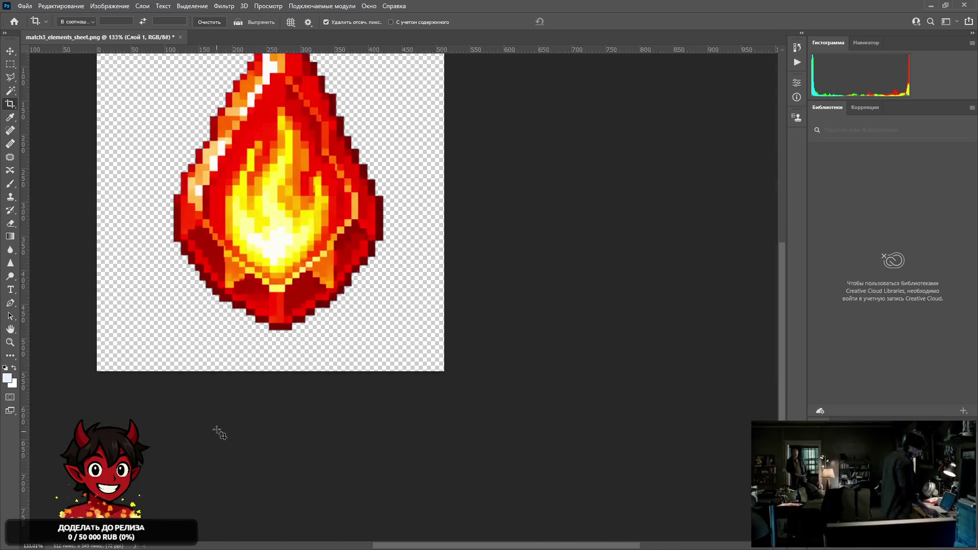
pyautogui.moveTo(268, 367)
pyautogui.mouseDown()
pyautogui.moveTo(273, 356)
pyautogui.moveTo(276, 364)
pyautogui.mouseUp()
pyautogui.press('Return')
pyautogui.keyDown('alt'); pyautogui.scroll(4, 281, 354); pyautogui.keyUp('alt')
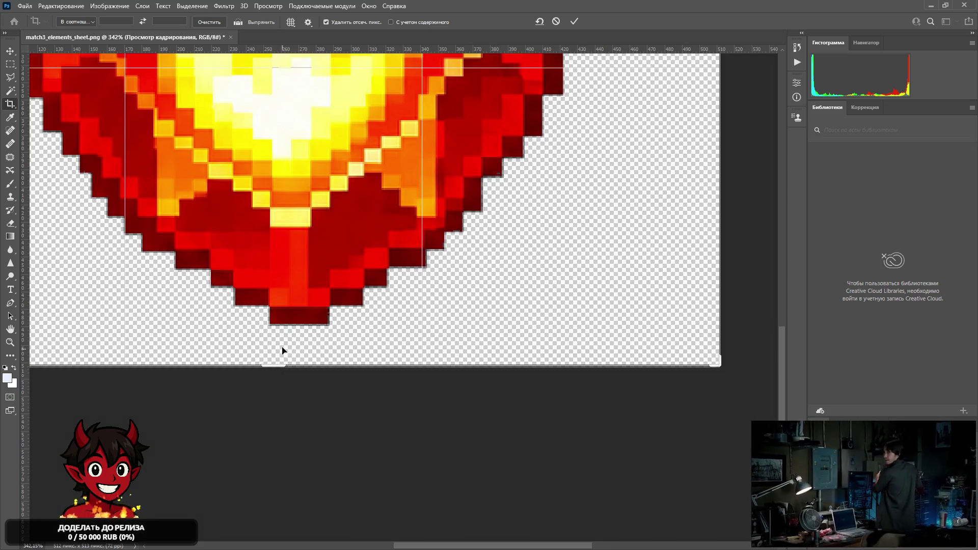
pyautogui.press('Return')
pyautogui.keyDown('alt'); pyautogui.scroll(-5, 296, 300); pyautogui.keyUp('alt')
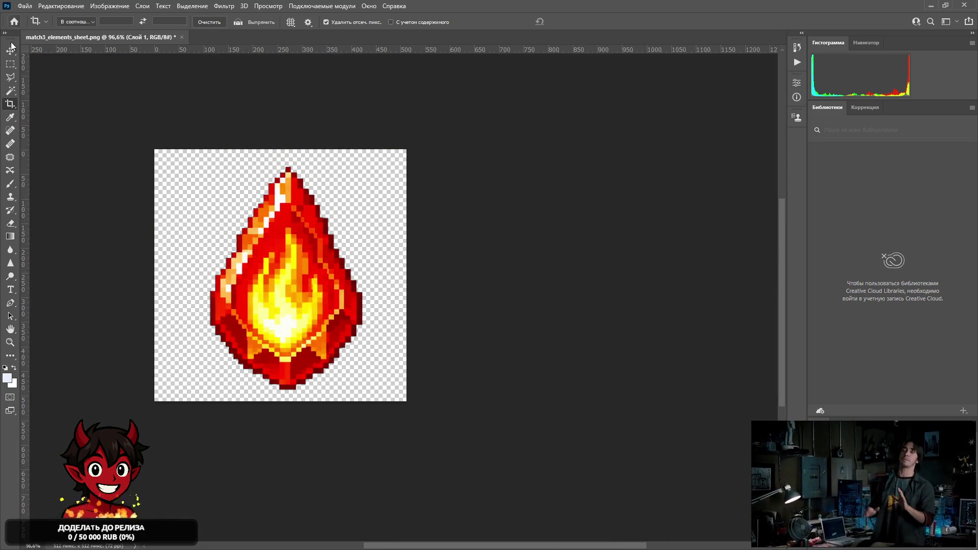
pyautogui.click(10, 49)
pyautogui.moveTo(297, 280)
pyautogui.mouseDown()
pyautogui.moveTo(279, 266)
pyautogui.moveTo(292, 268)
pyautogui.moveTo(298, 288)
pyautogui.moveTo(538, 202)
pyautogui.moveTo(325, 258)
pyautogui.mouseUp()
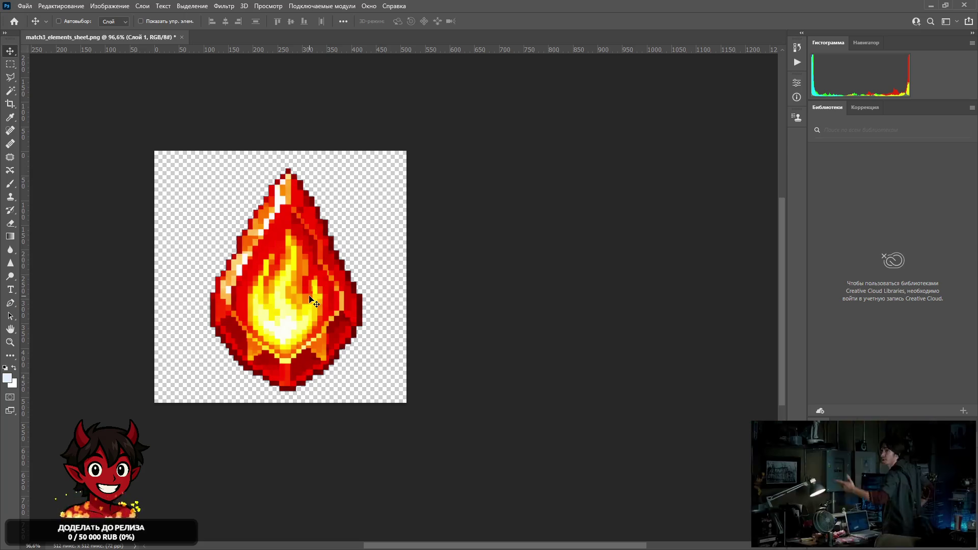
# Nudge the fire gem a few pixels left and right until it sits evenly centred.
pyautogui.press('Left')
pyautogui.press('Left')
pyautogui.press('Left')
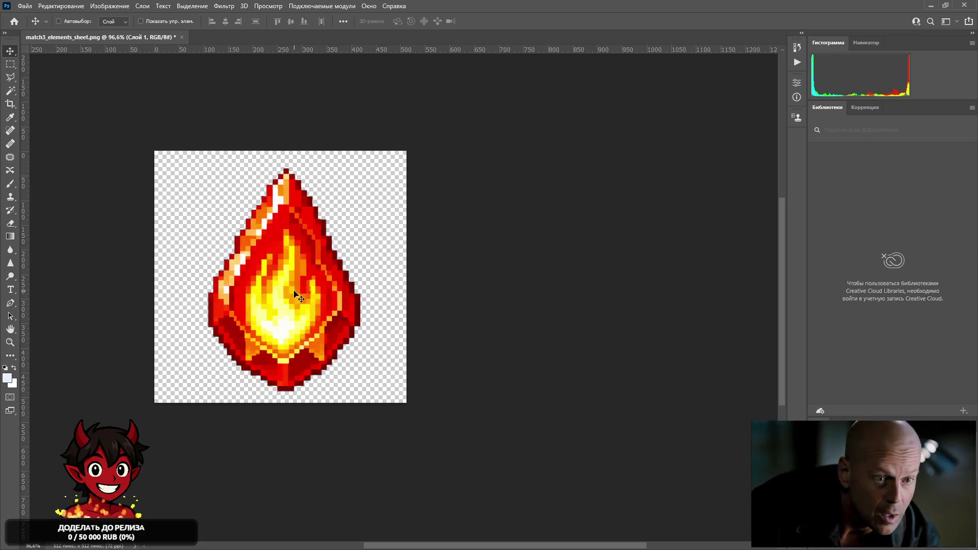
pyautogui.press('Left')
pyautogui.press('Left')
pyautogui.press('Left')
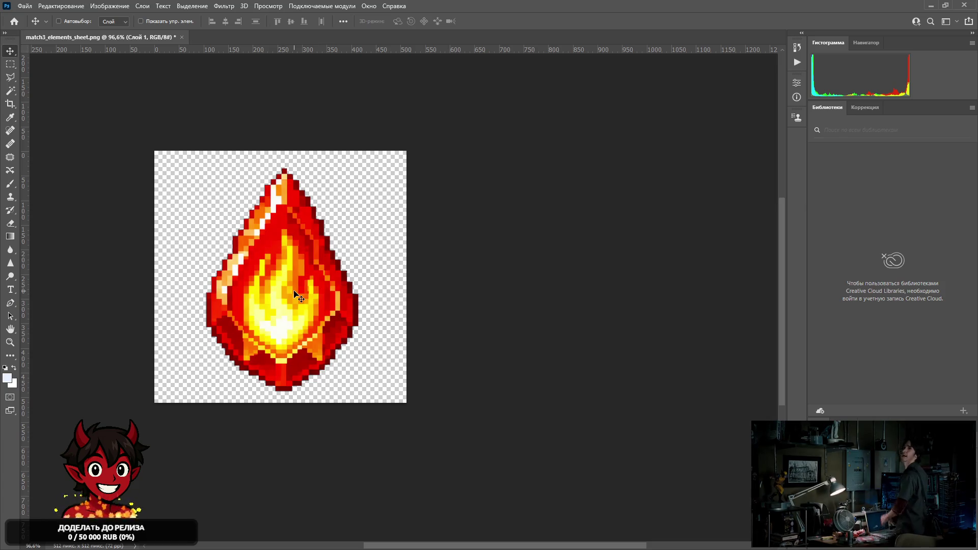
pyautogui.press('Right')
pyautogui.press('Right')
pyautogui.press('Right')
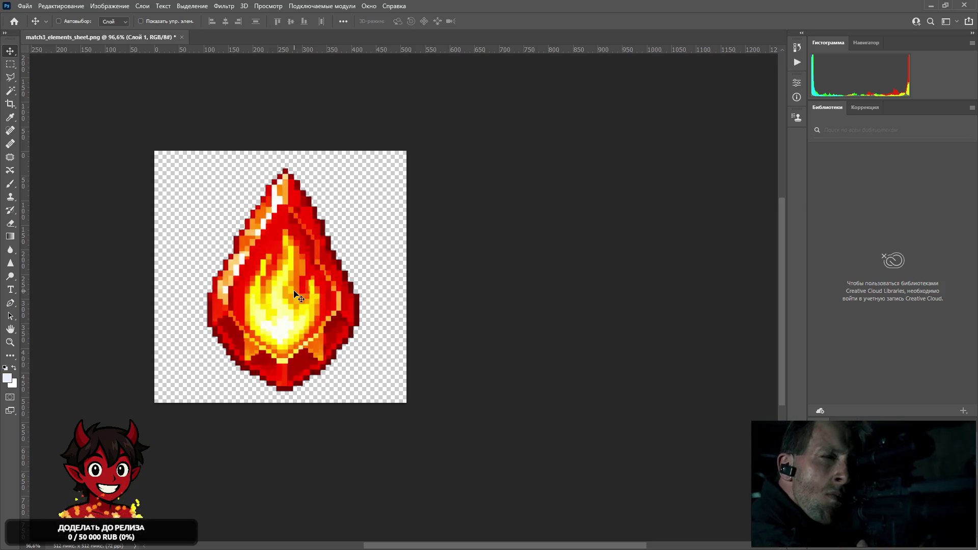
pyautogui.press('Left')
pyautogui.press('Left')
pyautogui.press('Left')
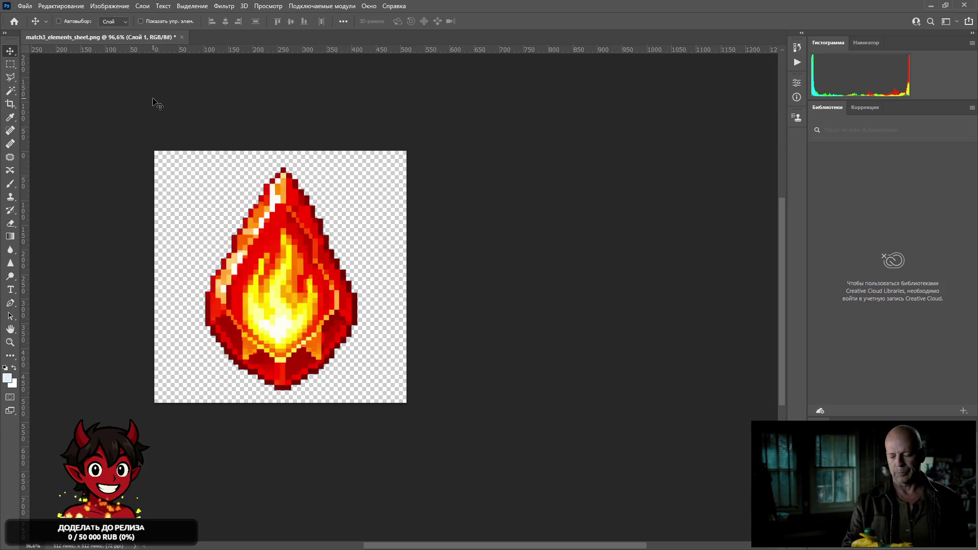
pyautogui.moveTo(314, 291); pyautogui.dragTo(309, 286)
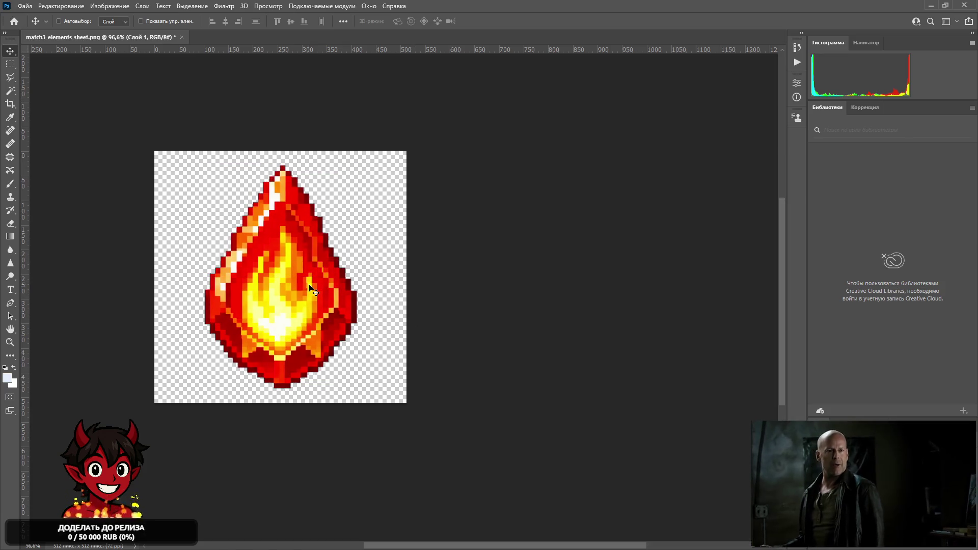
pyautogui.click(25, 6)
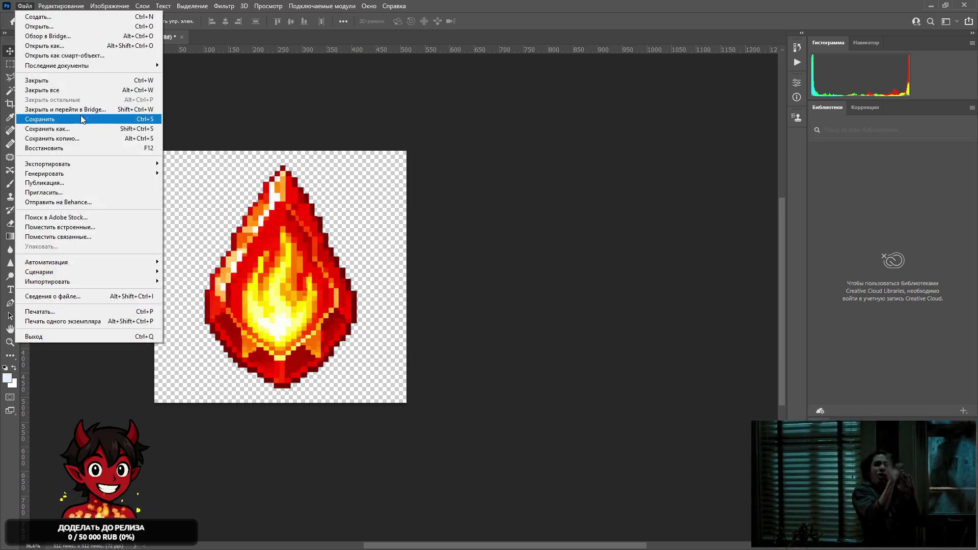
# Save the cropped fire gem as a PNG copy named fire_element in Assets/Sprites.
pyautogui.click(19, 265)
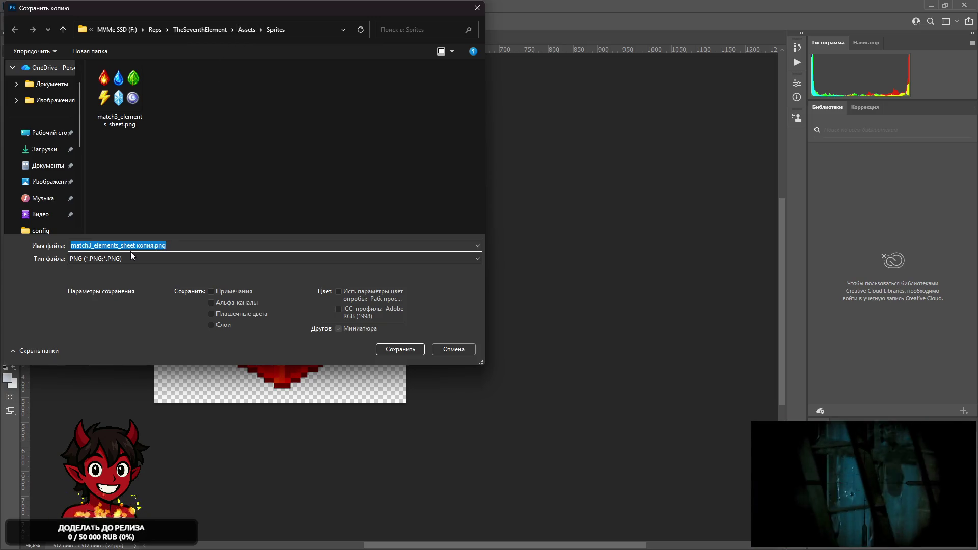
pyautogui.press('BackSpace')
pyautogui.write('fire_element')
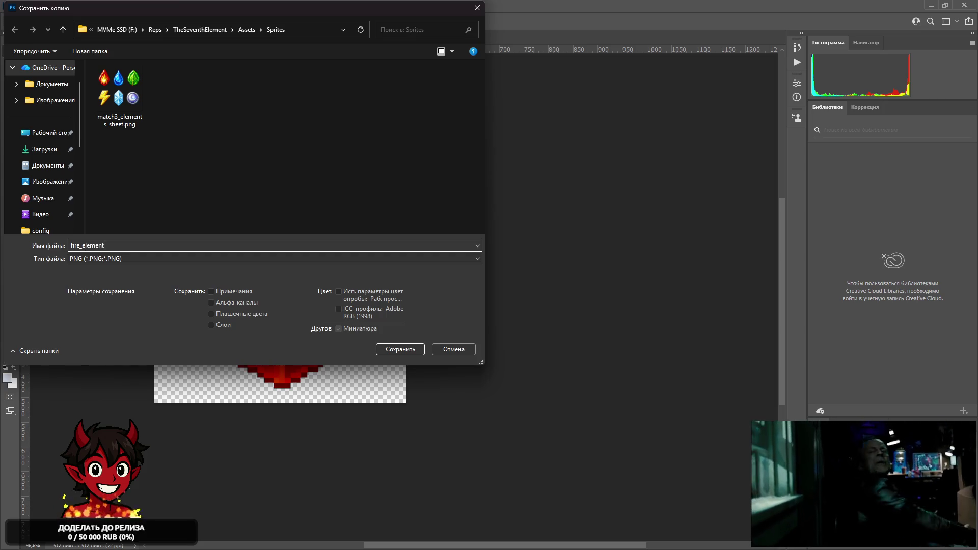
pyautogui.press('Return')
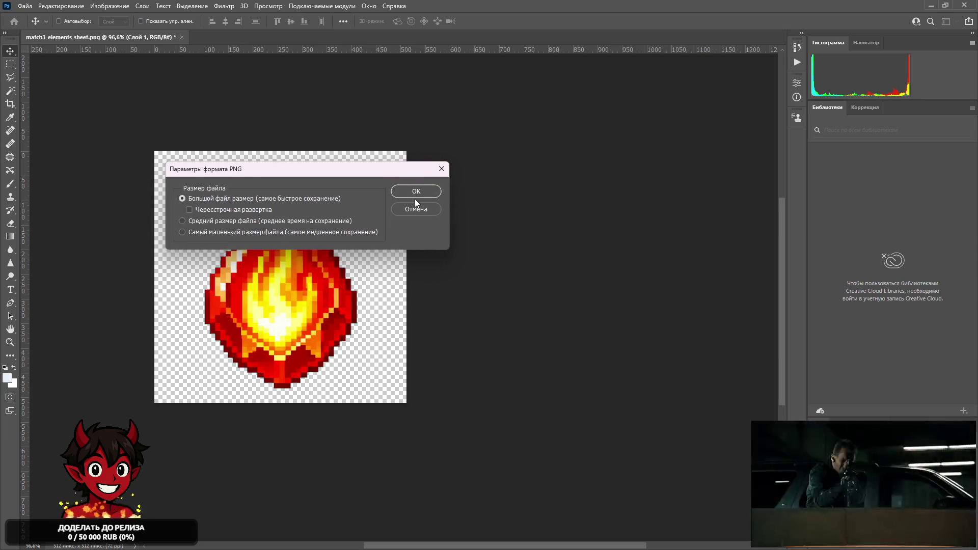
pyautogui.click(415, 197)
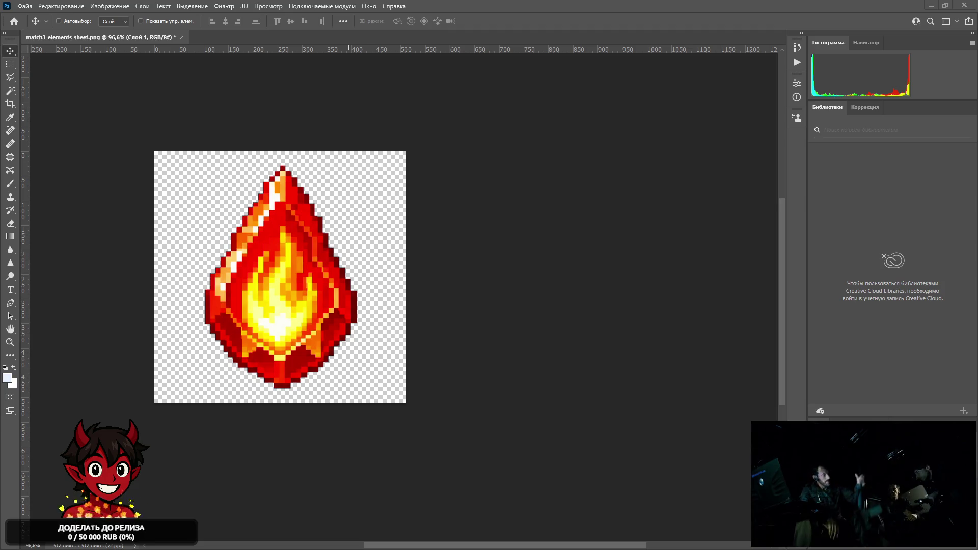
pyautogui.hotkey('alt', 'Tab')
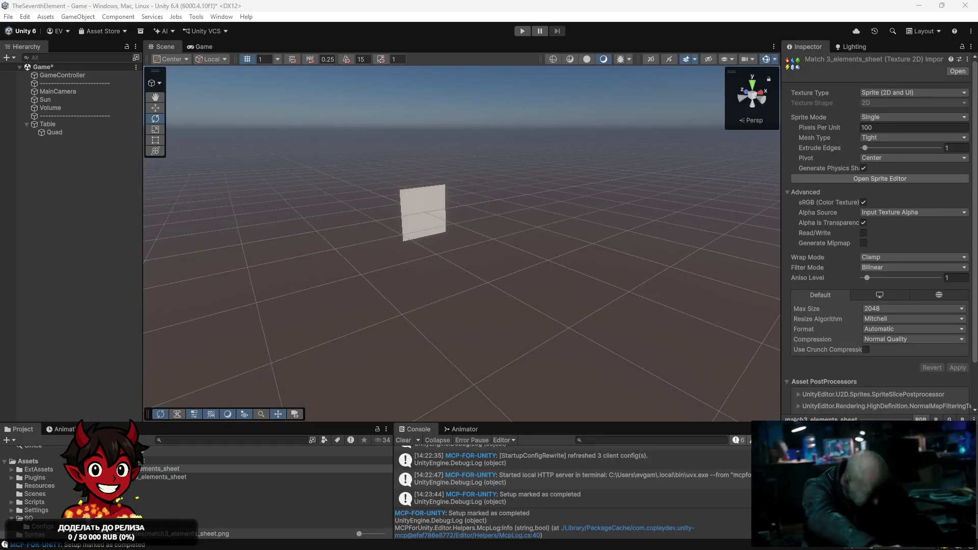
# Show the match3_elements_sheet texture in Explorer from the Project panel, then minimize Unity.
pyautogui.rightClick(143, 459)
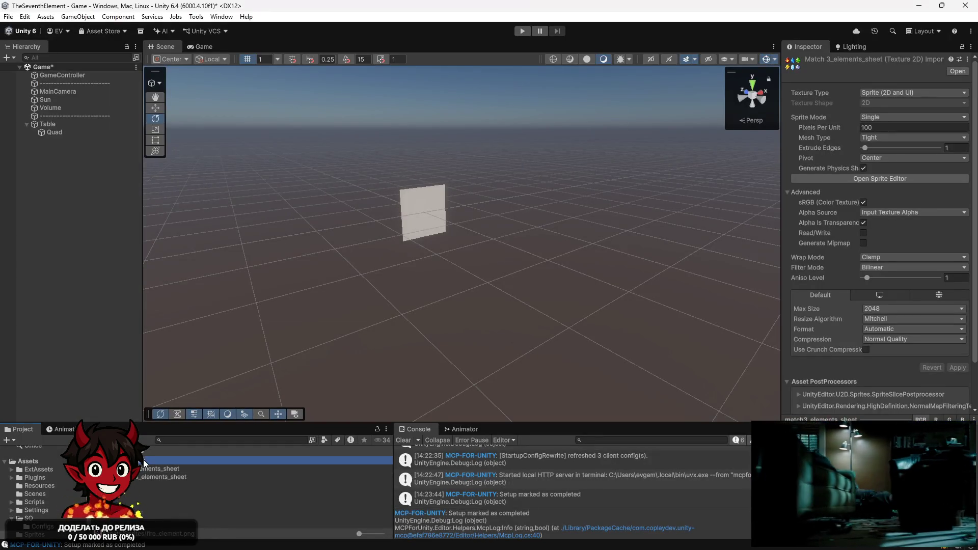
pyautogui.rightClick(143, 474)
pyautogui.click(133, 467)
pyautogui.rightClick(132, 467)
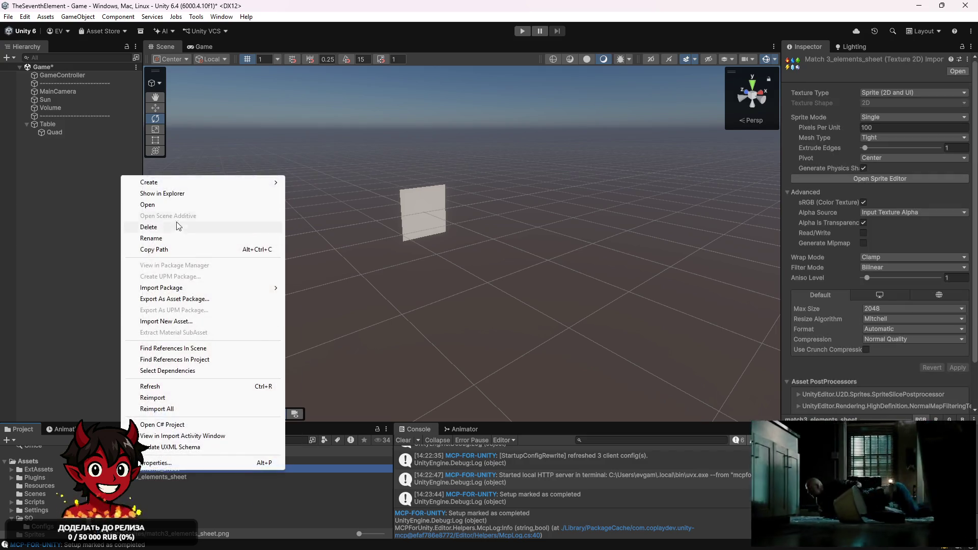
pyautogui.click(205, 194)
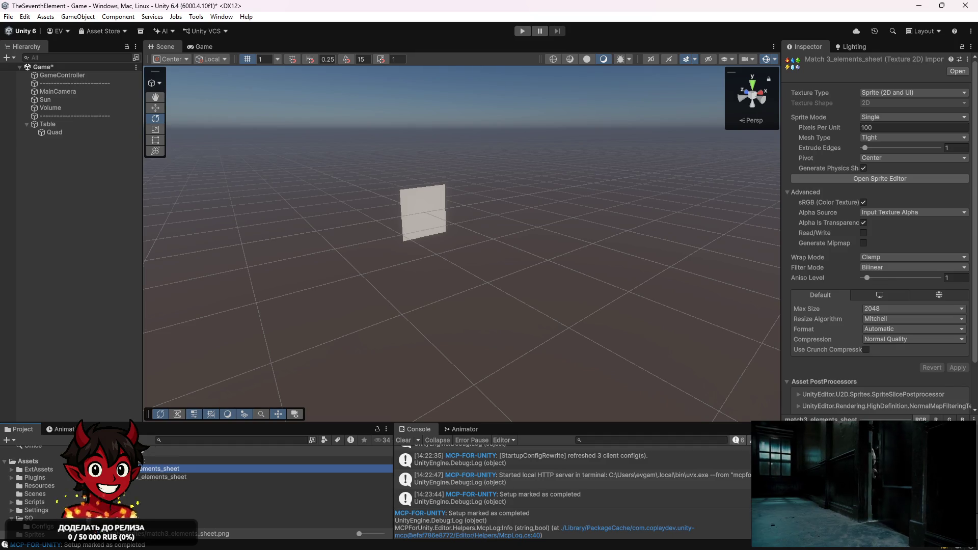
pyautogui.click(924, 10)
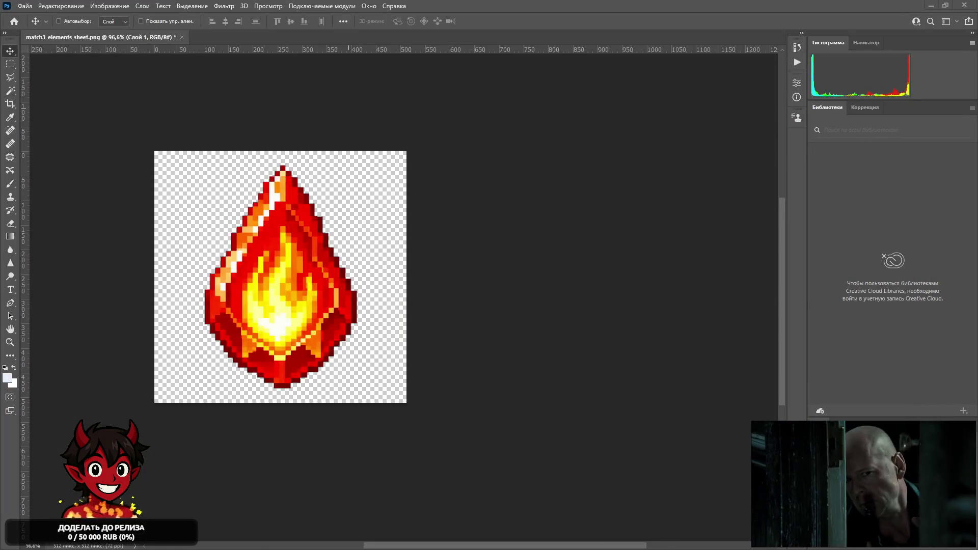
# Place match3_elements_sheet.png onto the Photoshop canvas as a new layer.
pyautogui.hotkey('ctrl', 't')
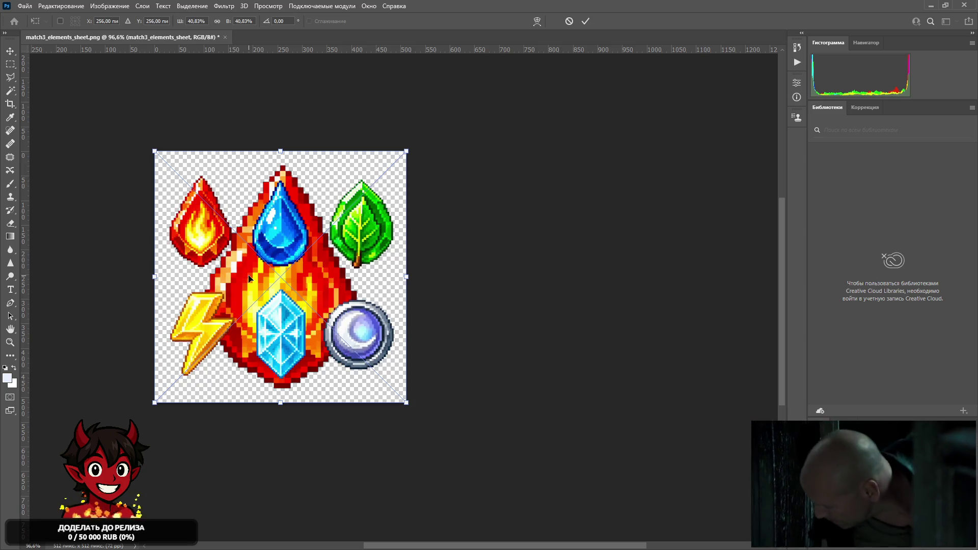
pyautogui.press('Escape')
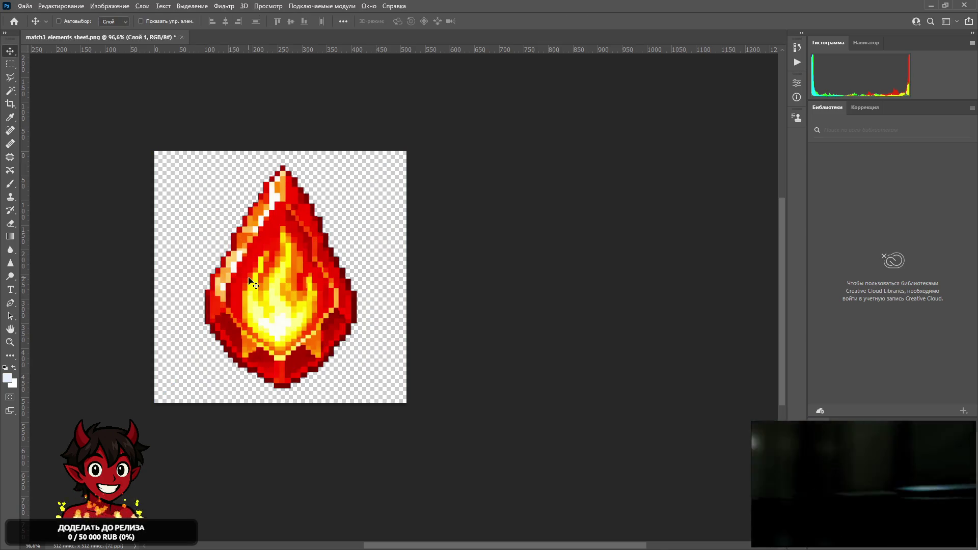
pyautogui.scroll(-3, 249, 278)
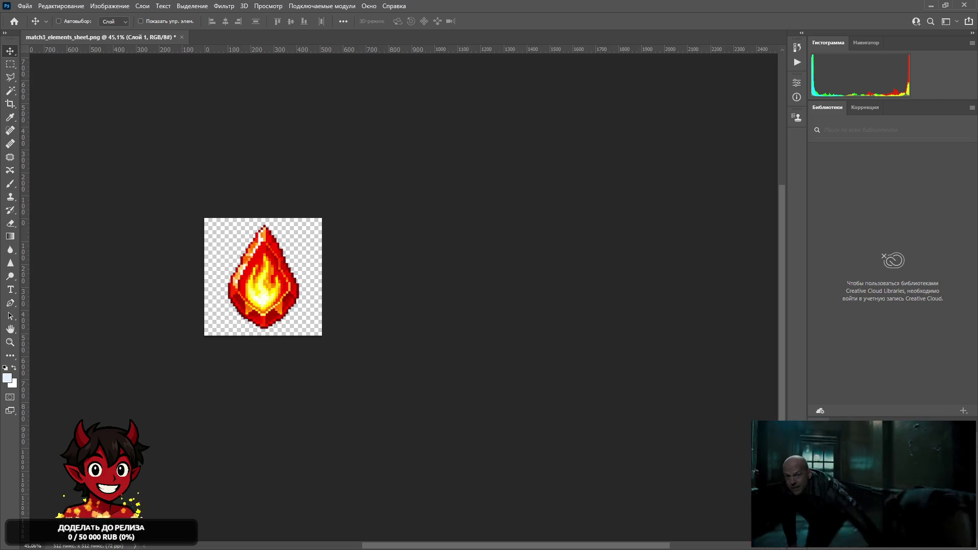
pyautogui.moveTo(0, 193)
pyautogui.mouseDown()
pyautogui.moveTo(157, 221)
pyautogui.moveTo(349, 345)
pyautogui.moveTo(485, 519)
pyautogui.moveTo(465, 481)
pyautogui.moveTo(570, 406)
pyautogui.moveTo(481, 314)
pyautogui.moveTo(514, 350)
pyautogui.mouseUp()
# Scale the placed sheet to about 103% and slide it left so the water drop fills the canvas.
pyautogui.moveTo(473, 313); pyautogui.dragTo(476, 323)
pyautogui.moveTo(526, 358); pyautogui.dragTo(512, 344)
pyautogui.moveTo(445, 301); pyautogui.dragTo(444, 301)
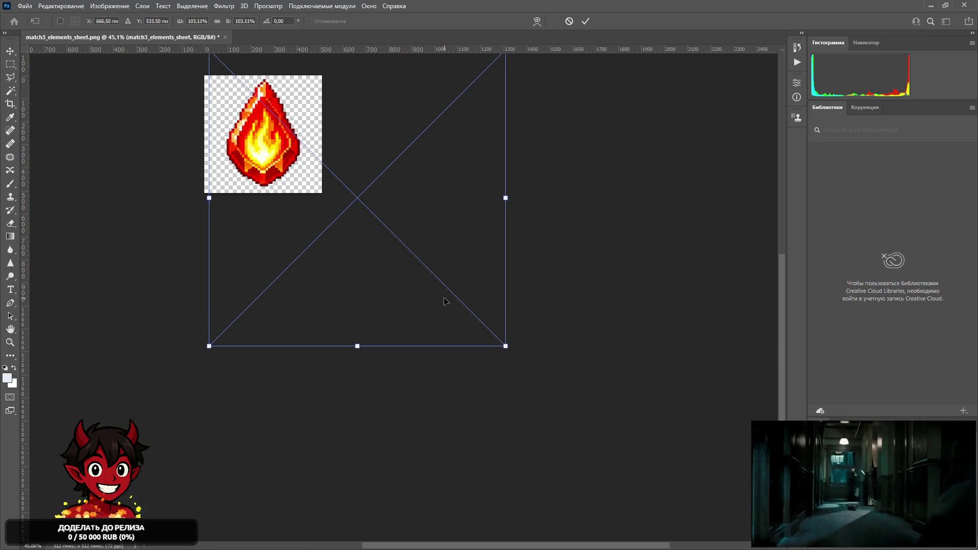
pyautogui.press('Return')
pyautogui.moveTo(479, 231)
pyautogui.mouseDown()
pyautogui.moveTo(365, 229)
pyautogui.moveTo(385, 233)
pyautogui.mouseUp()
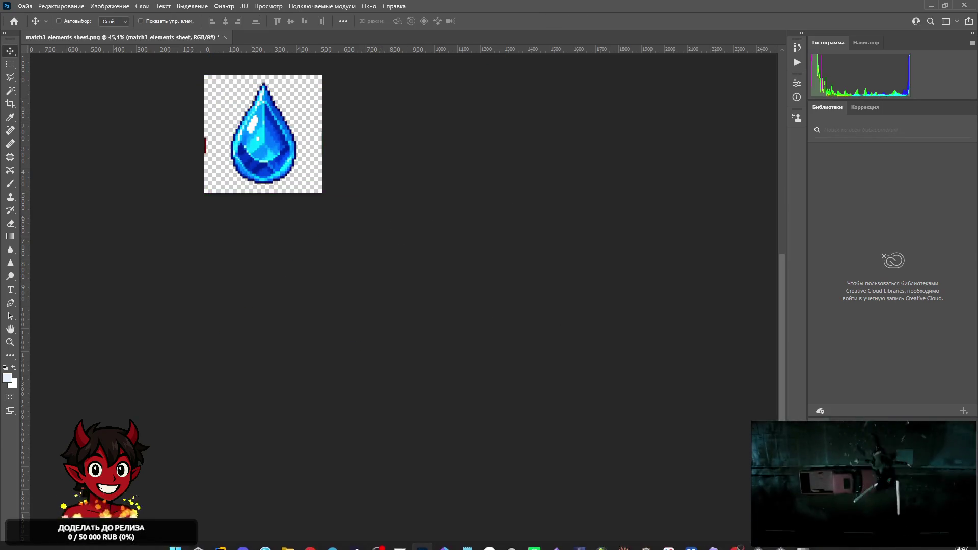
# Nudge the sheet to centre the water drop and duplicate the sprite sheet layer.
pyautogui.scroll(5, 289, 171)
pyautogui.moveTo(352, 190); pyautogui.dragTo(355, 193)
pyautogui.press('ctrl')
pyautogui.scroll(-1, 231, 205)
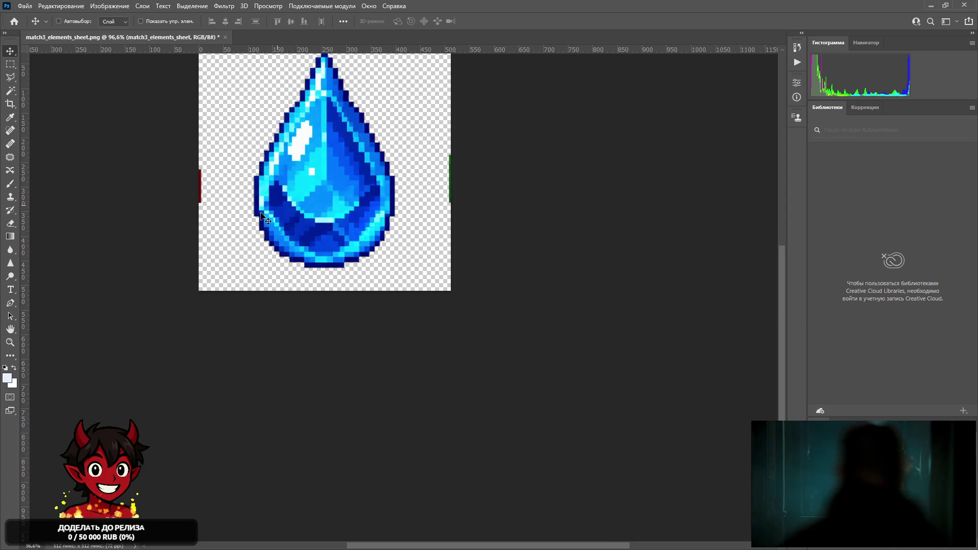
pyautogui.scroll(2, 606, 197)
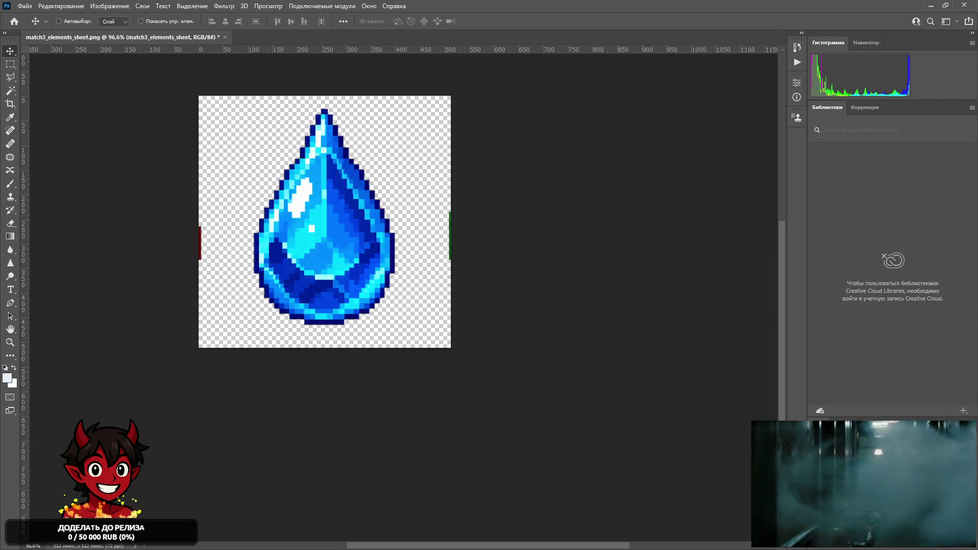
pyautogui.hotkey('ctrl', 'j')
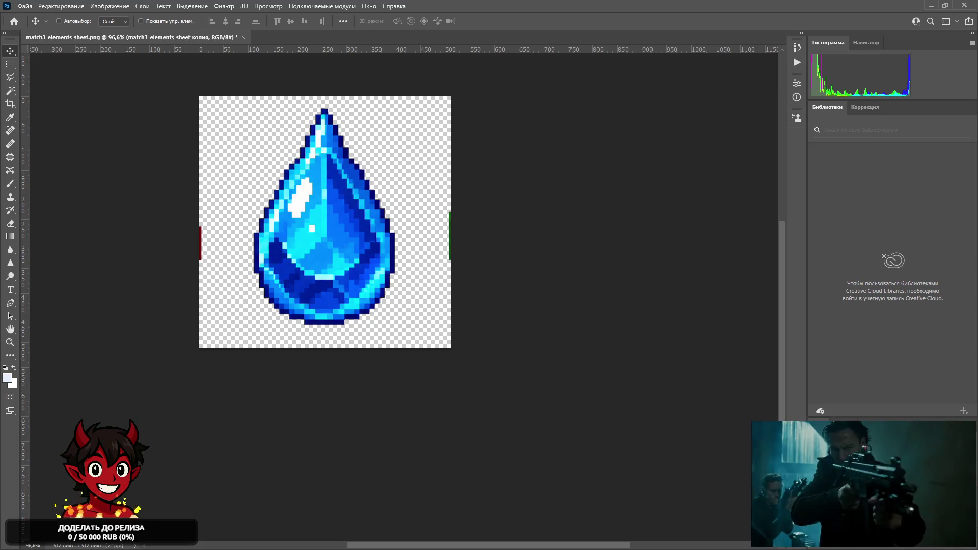
pyautogui.rightClick(785, 391)
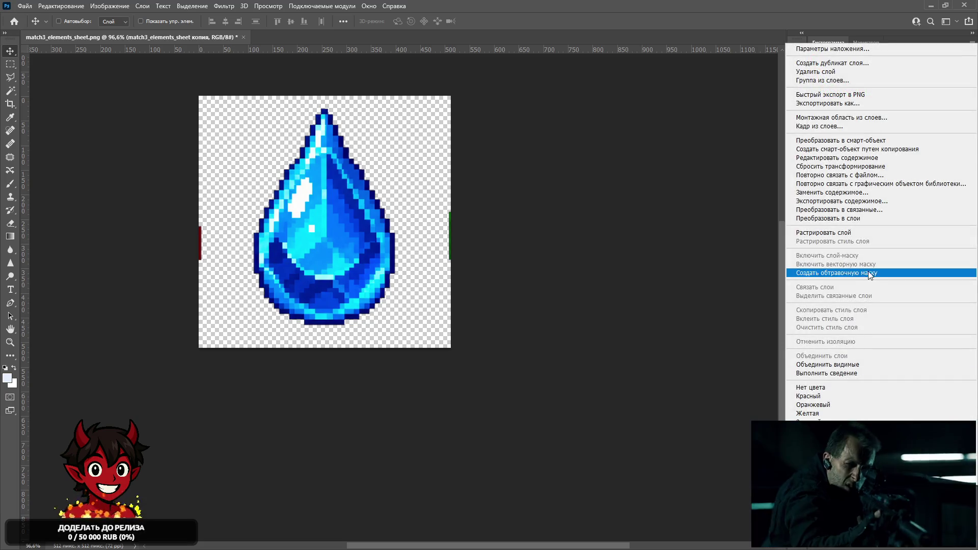
pyautogui.click(868, 232)
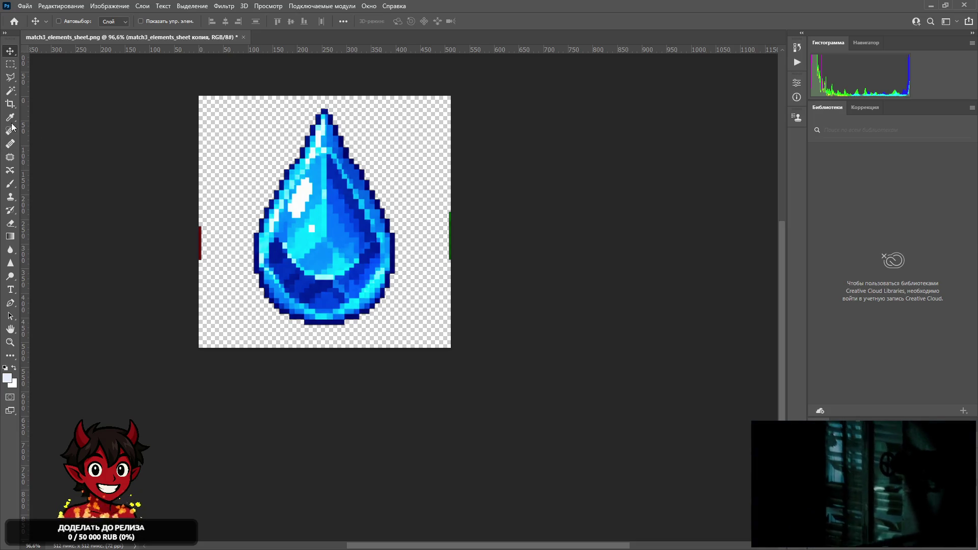
# Erase the red left-edge and green right-edge slivers with a 60 px eraser.
pyautogui.click(9, 223)
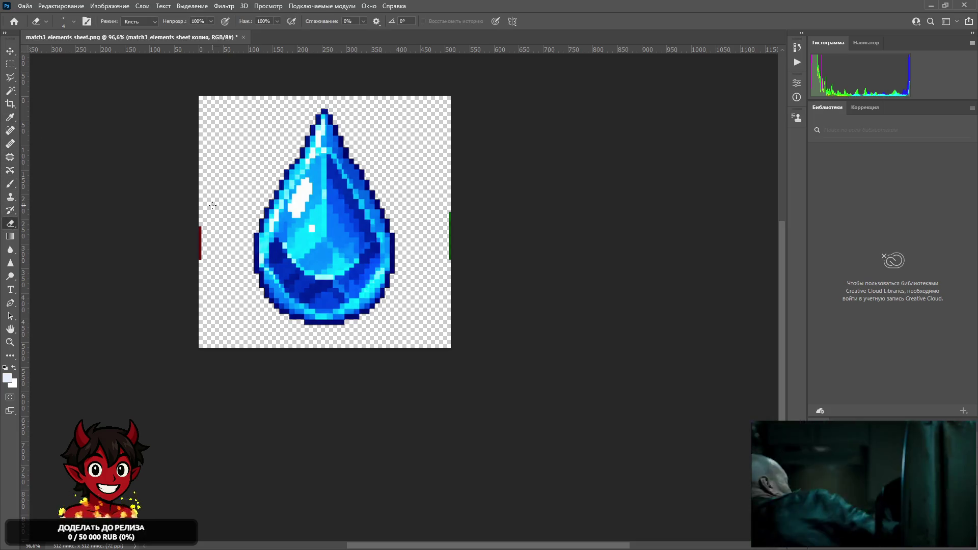
pyautogui.press(']')
pyautogui.press(']')
pyautogui.press(']')
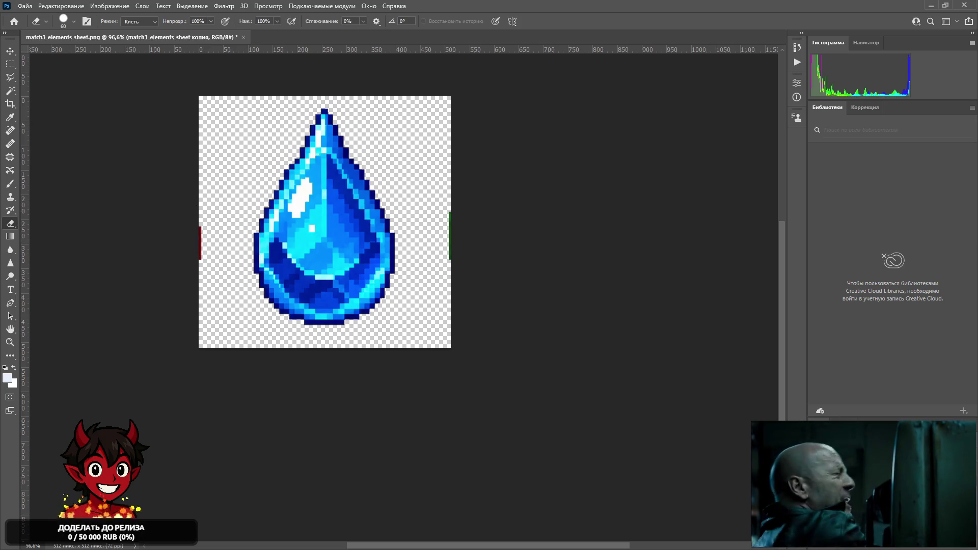
pyautogui.moveTo(175, 218); pyautogui.dragTo(190, 277)
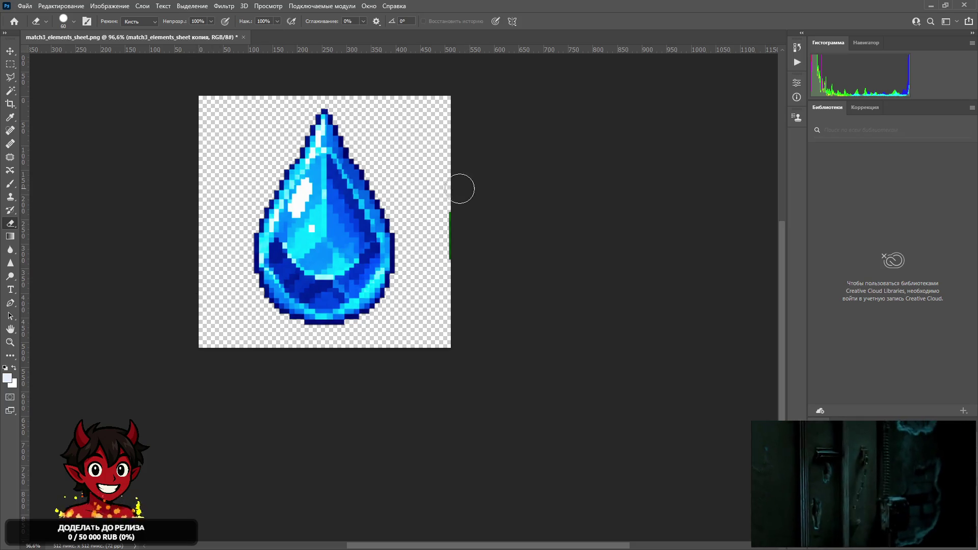
pyautogui.moveTo(459, 190); pyautogui.dragTo(454, 261)
pyautogui.click(24, 6)
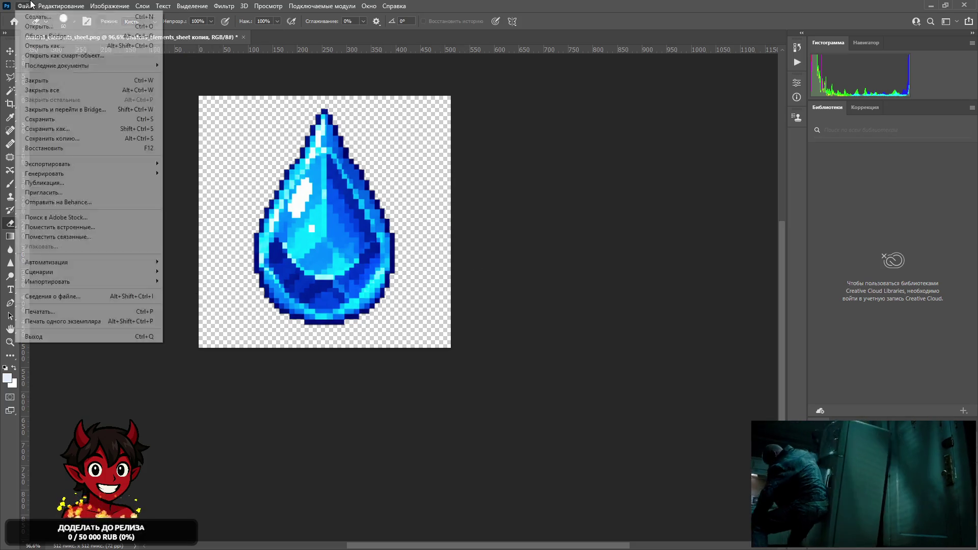
# Nudge the water drop down a few pixels with the Move tool.
pyautogui.click(501, 5)
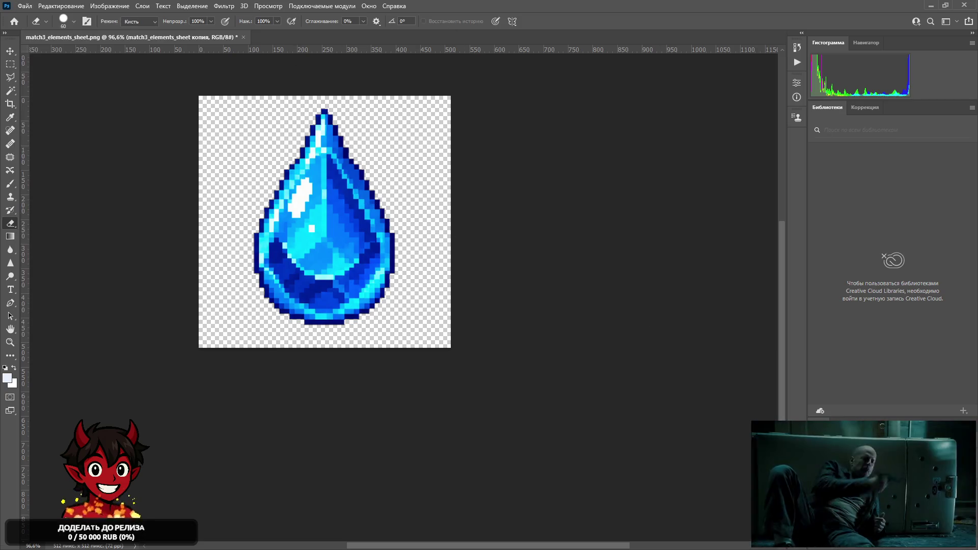
pyautogui.click(11, 53)
pyautogui.press('Down')
pyautogui.press('Down')
pyautogui.press('Down')
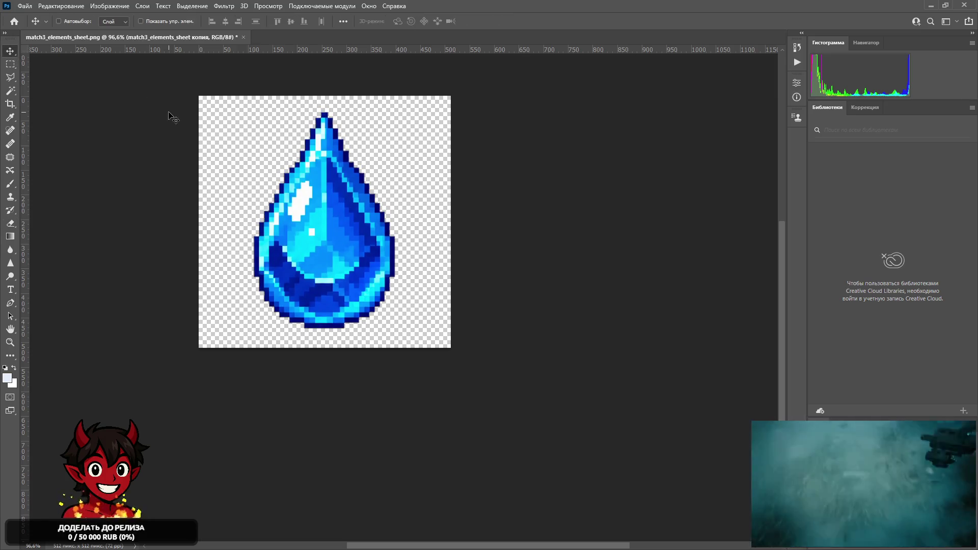
# Save a PNG copy named water_element in Assets/Sprites, then undo the erasing.
pyautogui.click(25, 5)
pyautogui.click(71, 138)
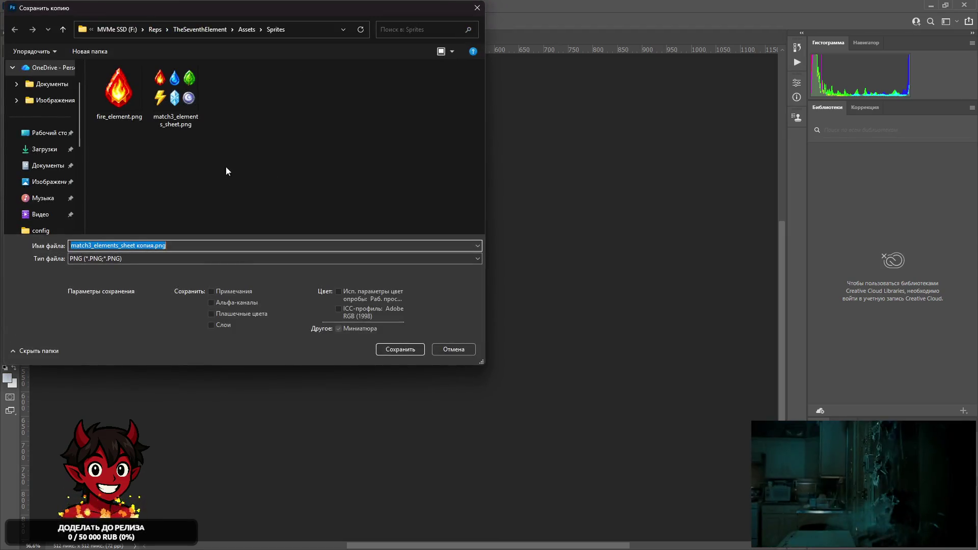
pyautogui.write('water_')
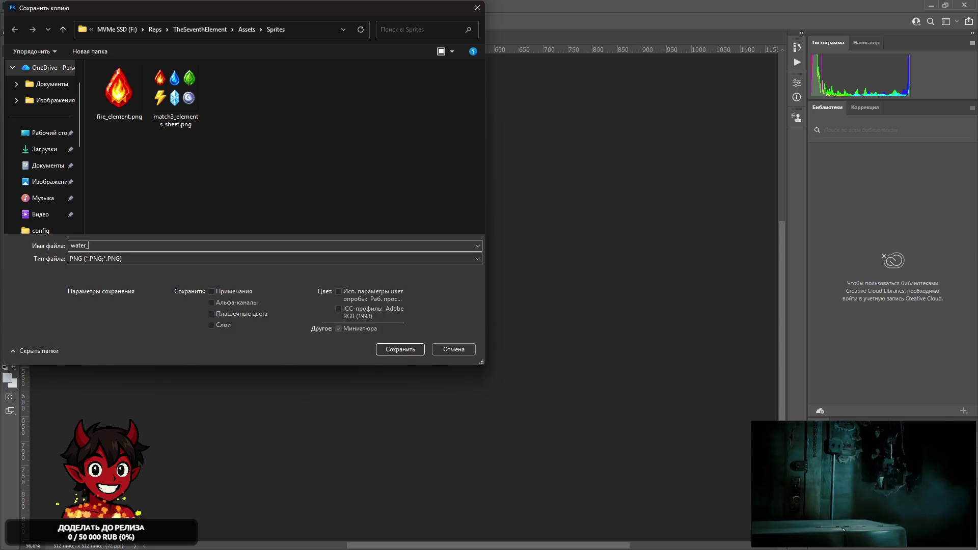
pyautogui.write('ment')
pyautogui.press('Return')
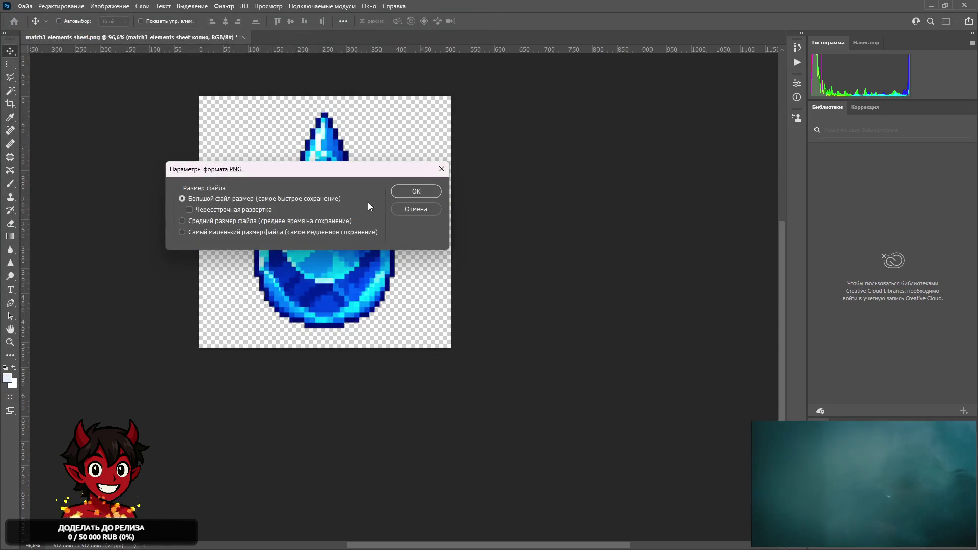
pyautogui.click(402, 194)
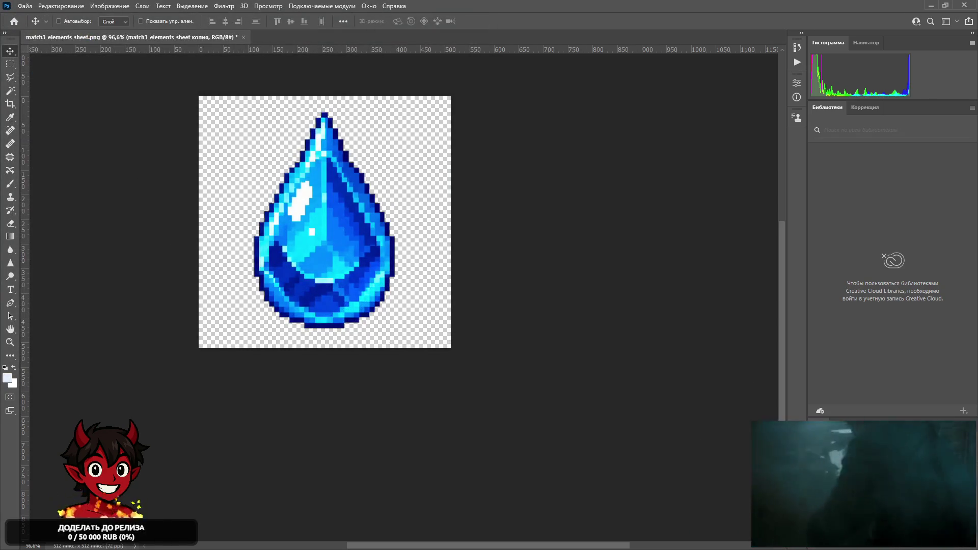
pyautogui.hotkey('shift', 'Up')
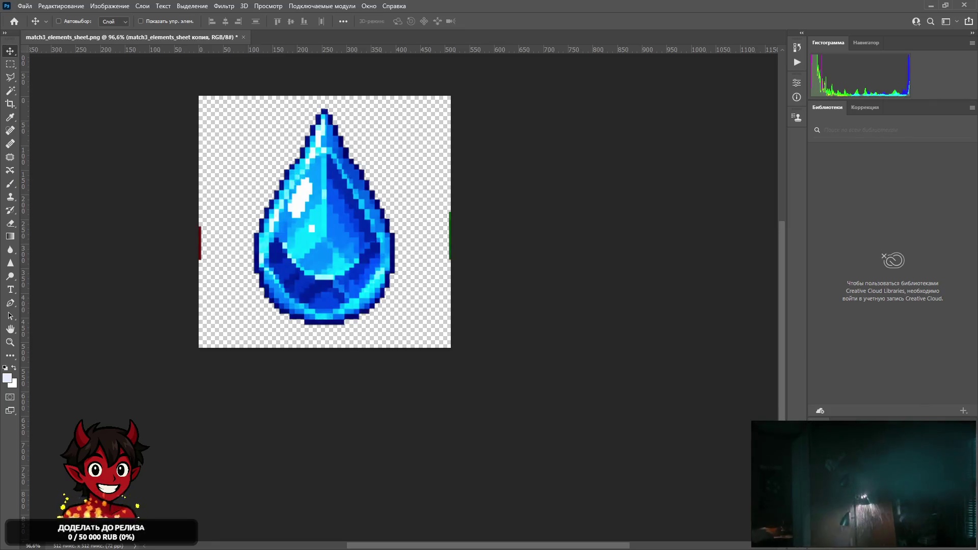
# Try repositioning the sheet, then realign it so the water drop fits the canvas.
pyautogui.hotkey('shift', 'Down')
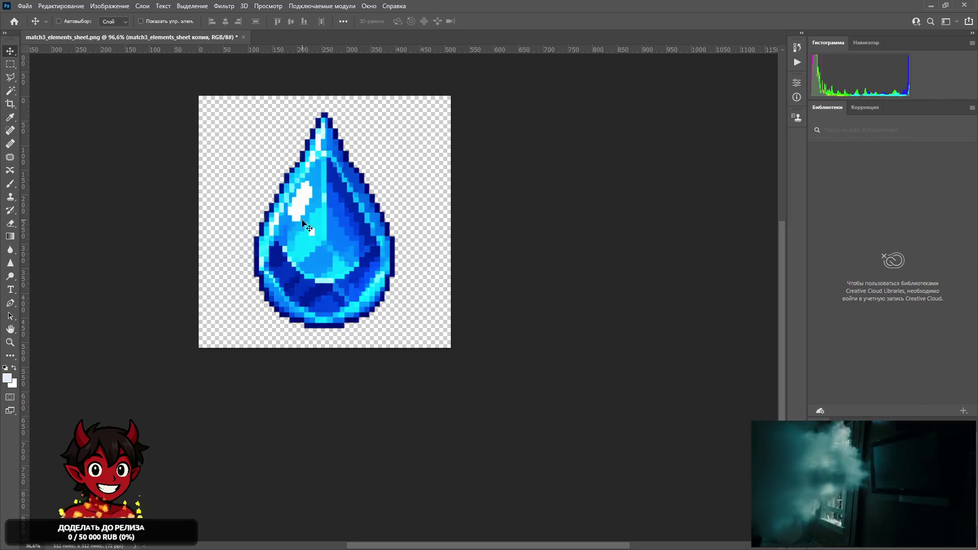
pyautogui.moveTo(315, 199)
pyautogui.mouseDown()
pyautogui.moveTo(268, 185)
pyautogui.moveTo(288, 187)
pyautogui.mouseUp()
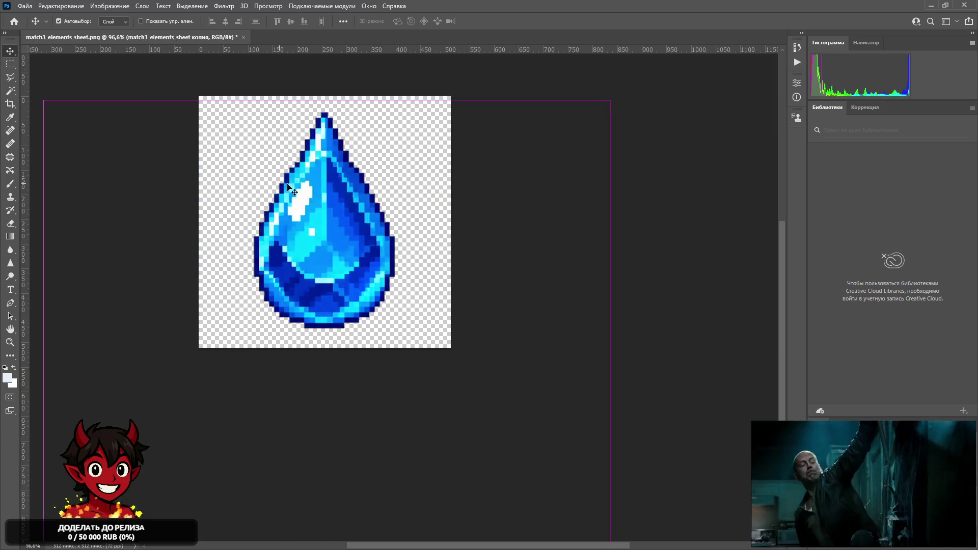
pyautogui.hotkey('shift', 'Up')
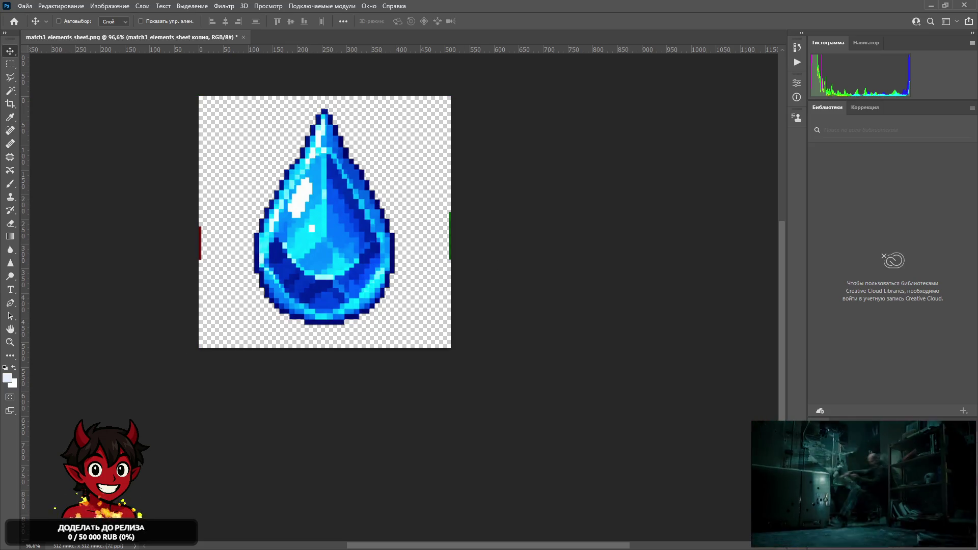
pyautogui.moveTo(591, 356)
pyautogui.mouseDown()
pyautogui.moveTo(382, 294)
pyautogui.moveTo(447, 337)
pyautogui.moveTo(591, 359)
pyautogui.mouseUp()
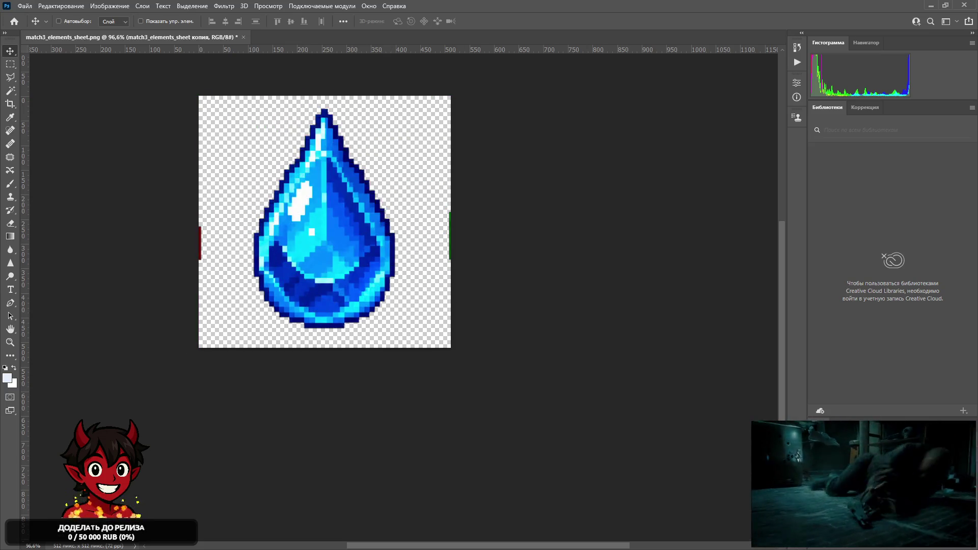
# Delete the copy layer and slide the sheet left until the green leaf is centred.
pyautogui.hotkey('ctrl', 'x')
pyautogui.hotkey('ctrl', 'v')
pyautogui.moveTo(322, 249); pyautogui.dragTo(166, 242)
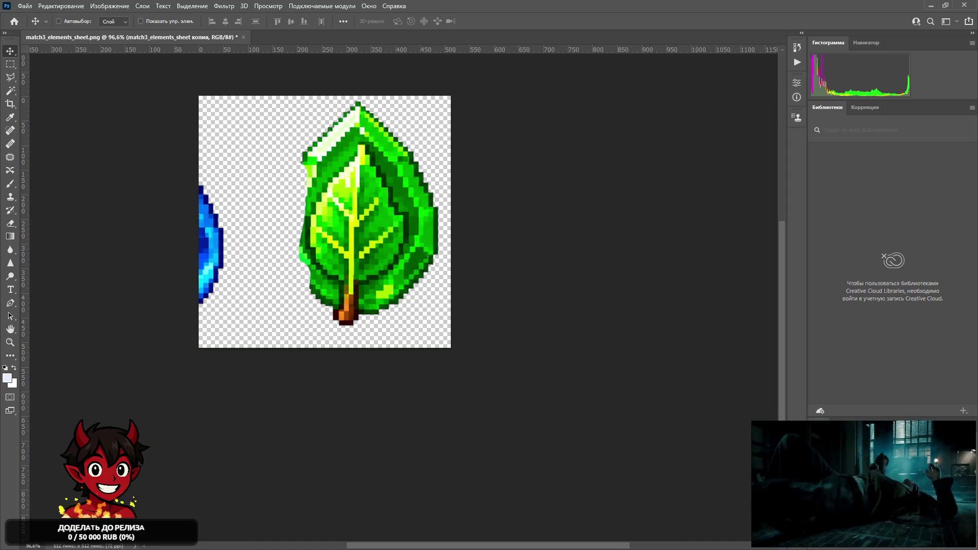
pyautogui.press('Delete')
pyautogui.moveTo(413, 263); pyautogui.dragTo(211, 265)
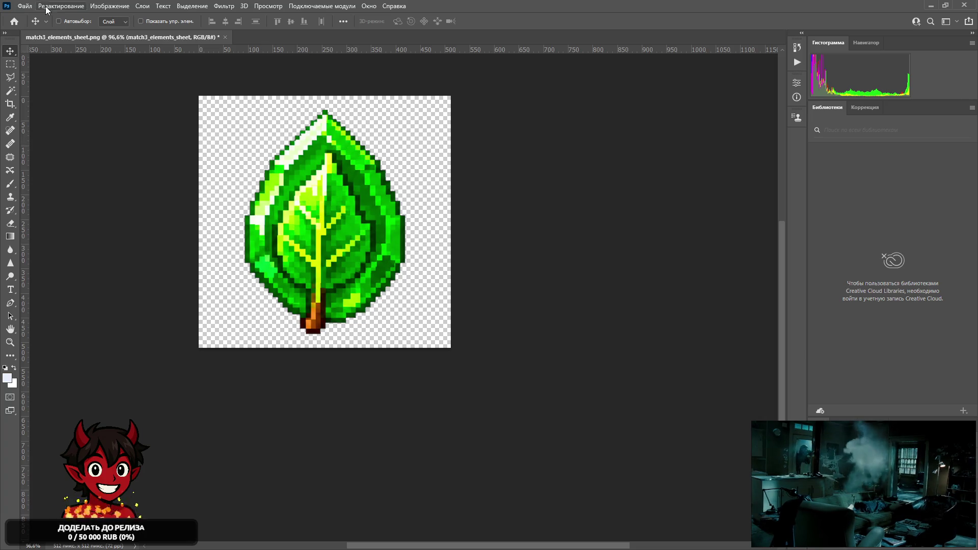
pyautogui.click(24, 6)
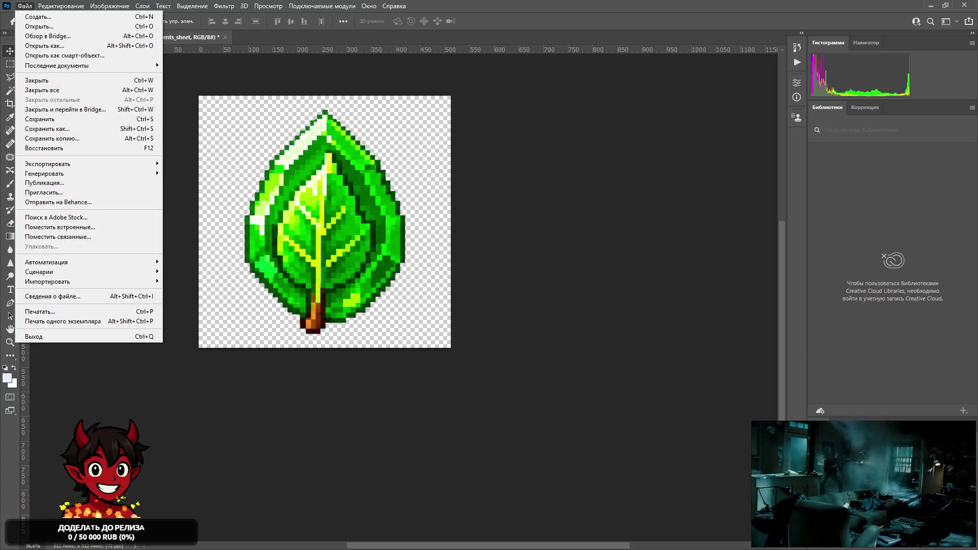
pyautogui.press('Escape')
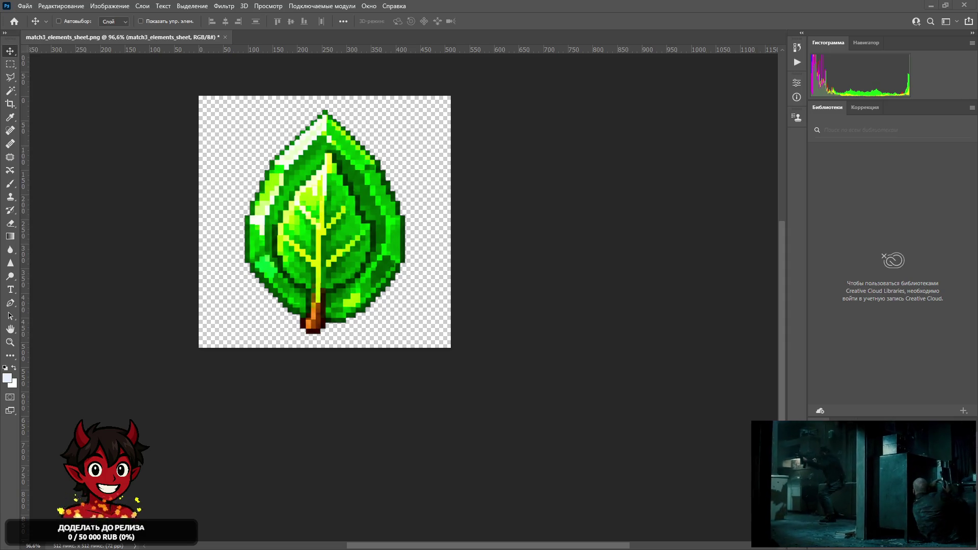
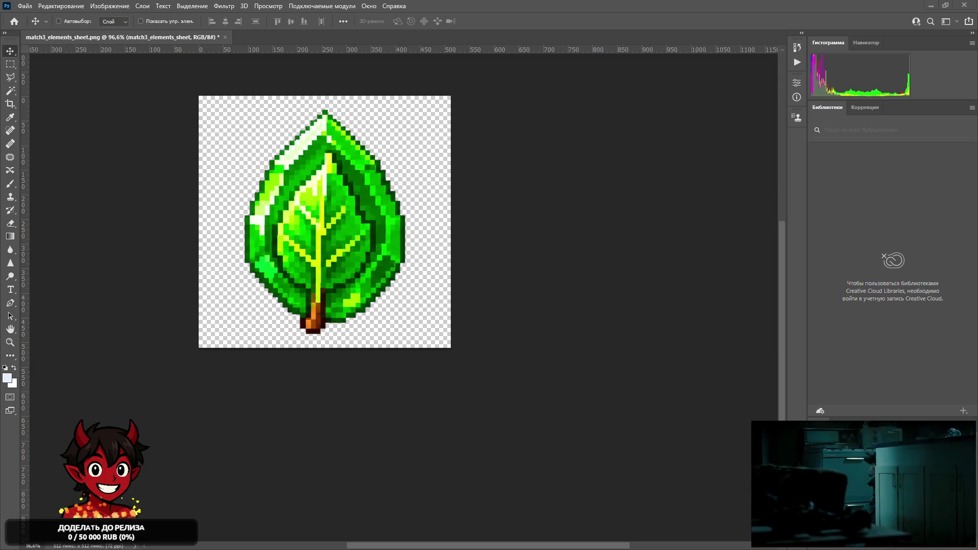
# Save a PNG copy of the leaf sprite as vegetation_element in Sprites.
pyautogui.click(24, 6)
pyautogui.click(86, 138)
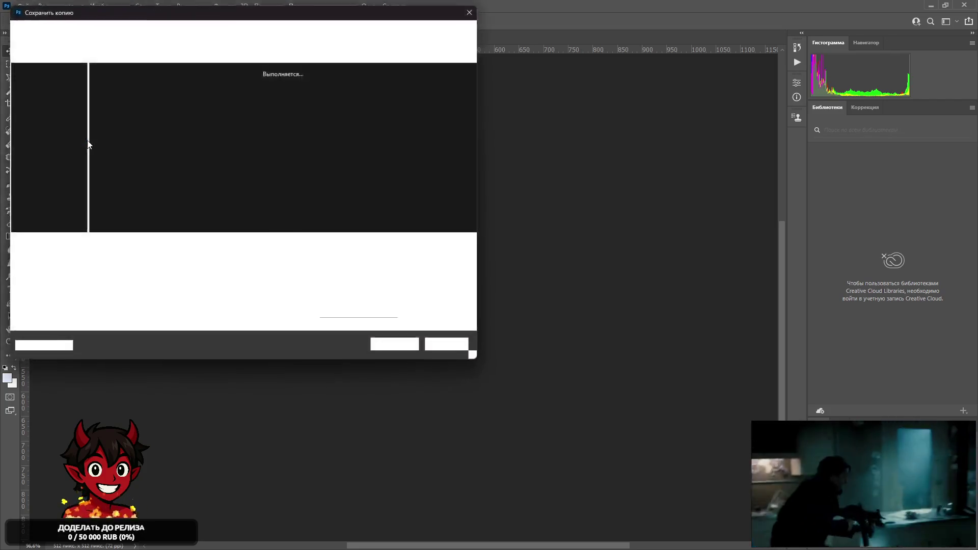
pyautogui.write('в')
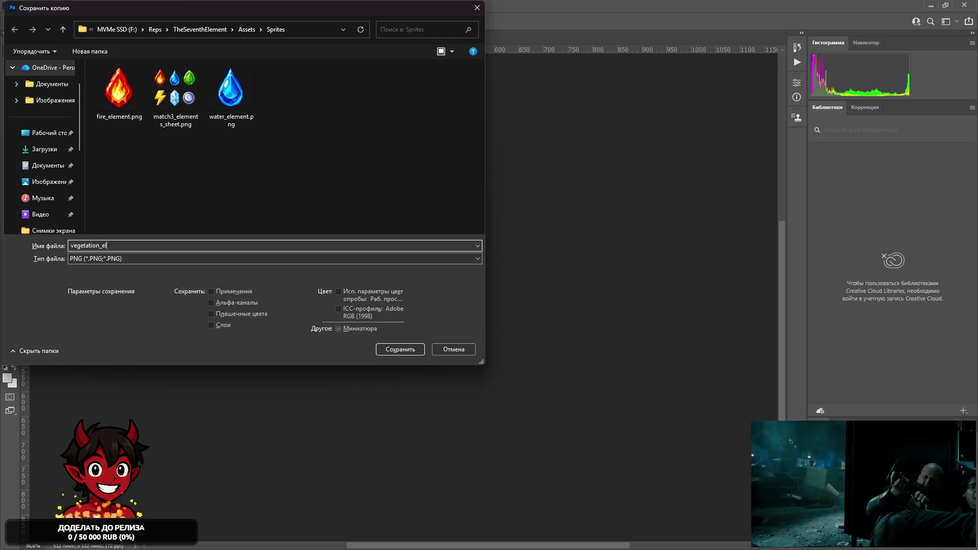
pyautogui.press('Return')
pyautogui.click(415, 192)
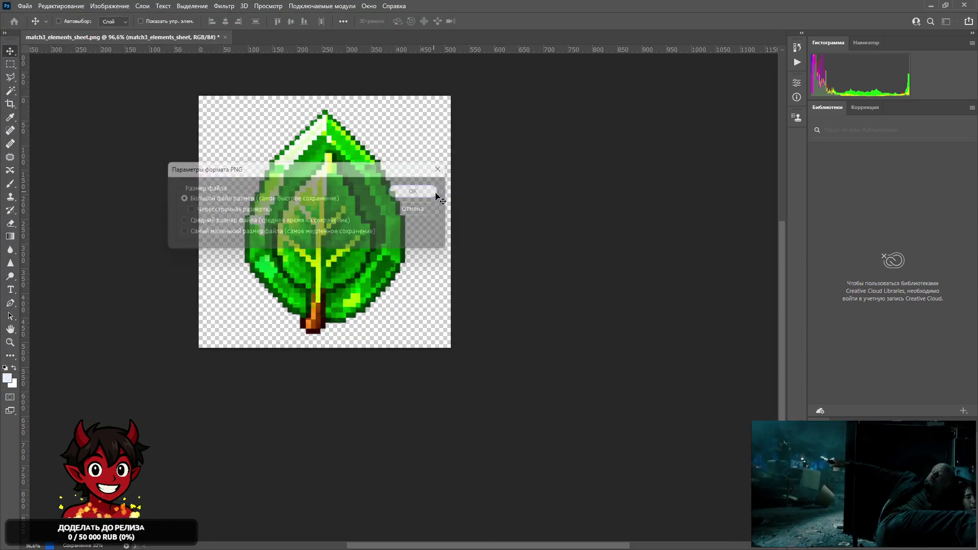
# Frame the lightning bolt and save it as an energy_element PNG, then shift to the crystal.
pyautogui.moveTo(419, 291)
pyautogui.mouseDown()
pyautogui.moveTo(285, 252)
pyautogui.moveTo(601, 180)
pyautogui.moveTo(490, 170)
pyautogui.moveTo(405, 213)
pyautogui.moveTo(397, 232)
pyautogui.mouseUp()
pyautogui.click(25, 5)
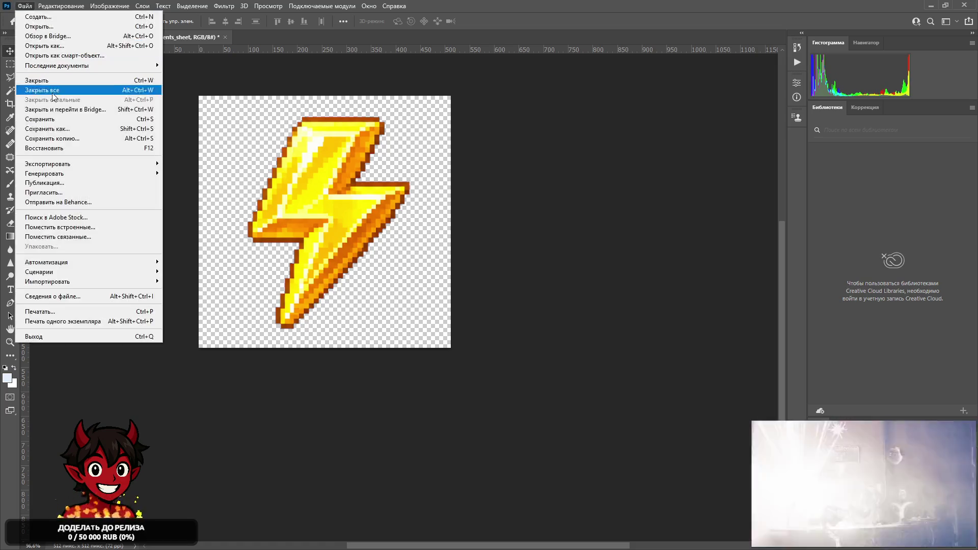
pyautogui.click(127, 134)
pyautogui.write('дш')
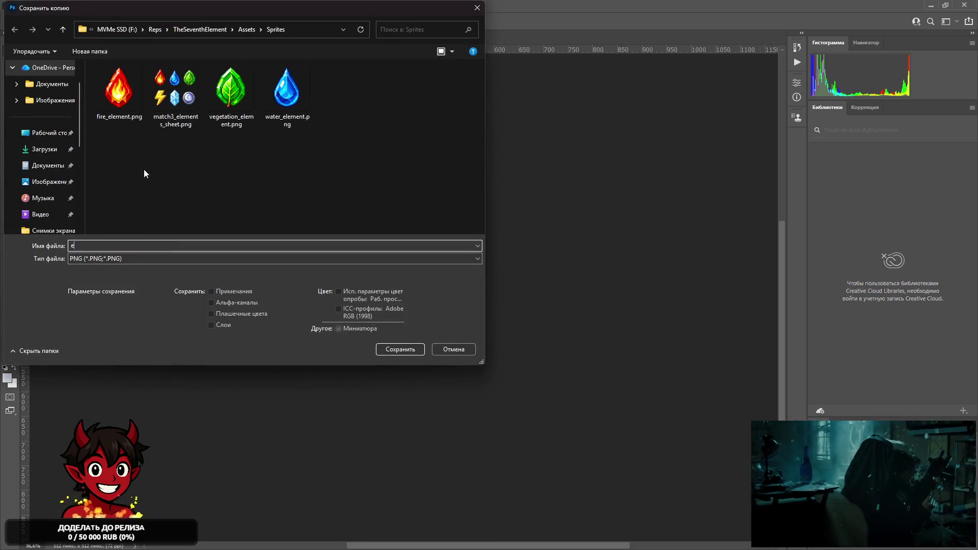
pyautogui.press('BackSpace')
pyautogui.press('BackSpace')
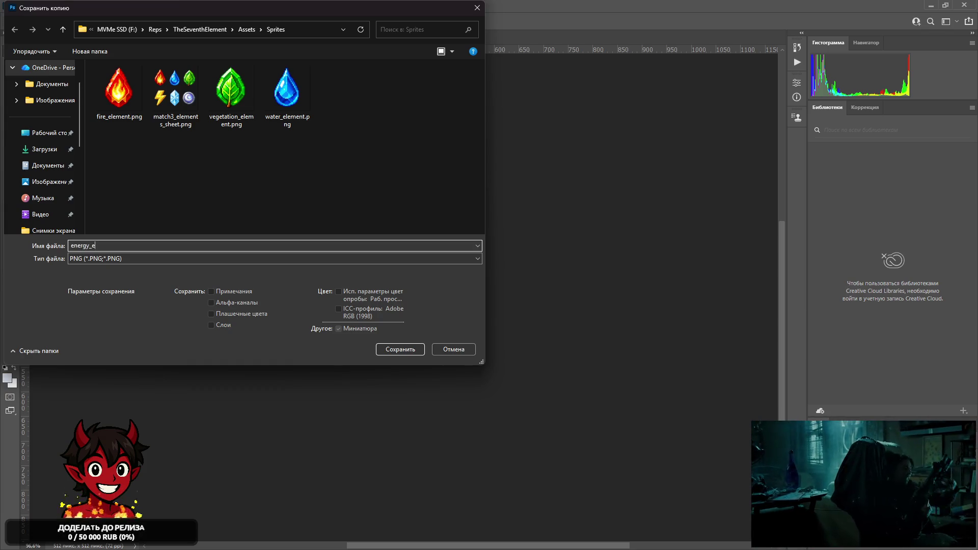
pyautogui.press('Return')
pyautogui.click(402, 191)
pyautogui.moveTo(408, 243)
pyautogui.mouseDown()
pyautogui.moveTo(197, 243)
pyautogui.moveTo(206, 235)
pyautogui.mouseUp()
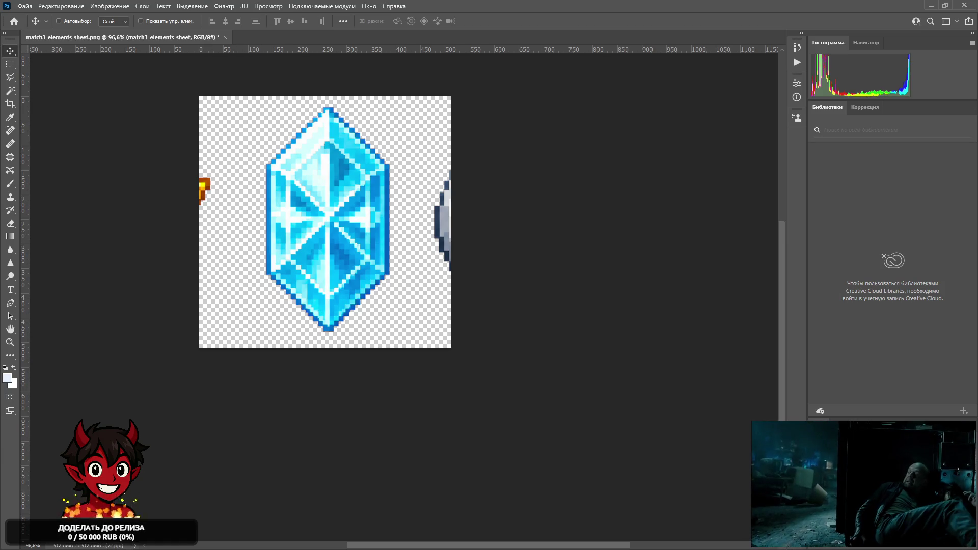
# Duplicate and rasterize the sprite sheet layer, deleting stray fragments at the canvas edges.
pyautogui.hotkey('ctrl', 'j')
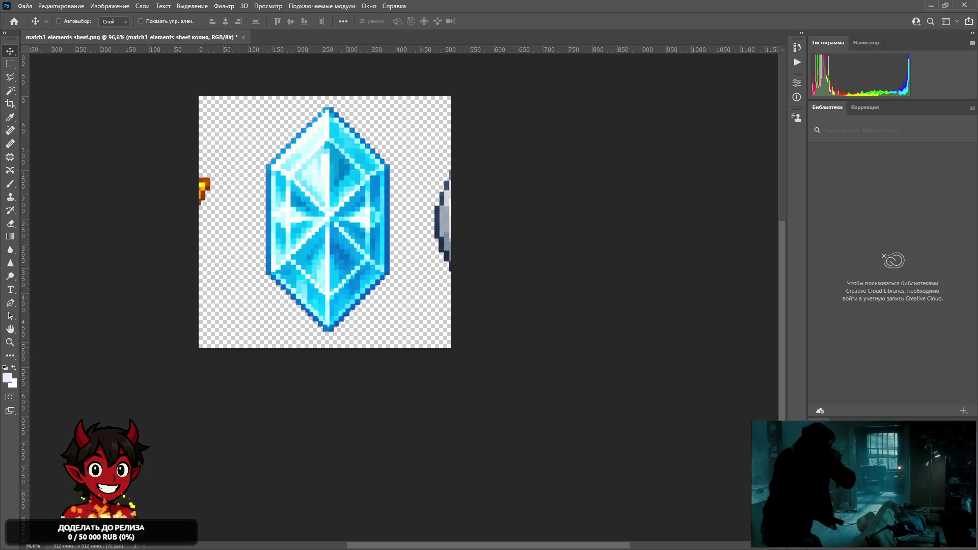
pyautogui.rightClick(845, 387)
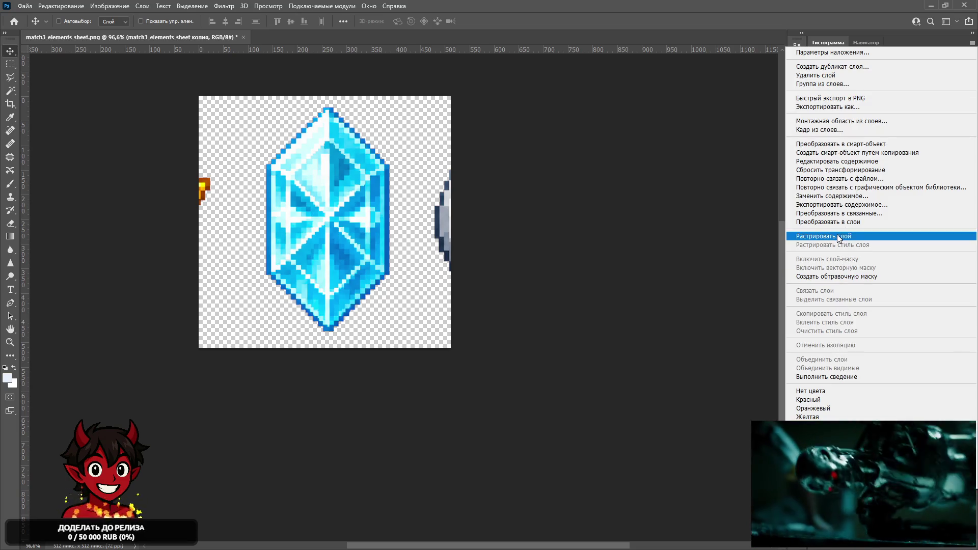
pyautogui.click(839, 236)
pyautogui.press('m')
pyautogui.press('Delete')
pyautogui.moveTo(539, 127)
pyautogui.mouseDown()
pyautogui.moveTo(448, 273)
pyautogui.moveTo(423, 285)
pyautogui.mouseUp()
pyautogui.press('Delete')
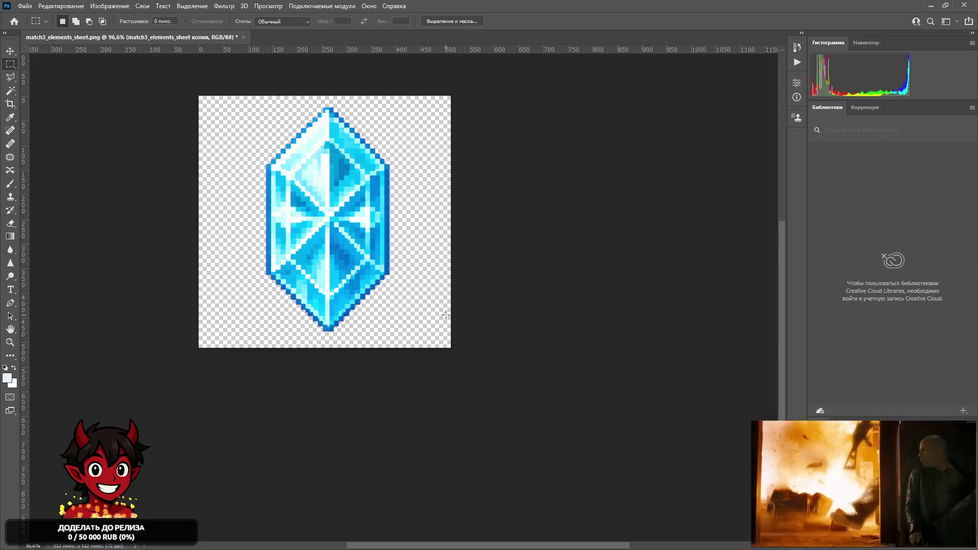
# Nudge the crystal left and erase the leftover sliver at the right edge.
pyautogui.press('v')
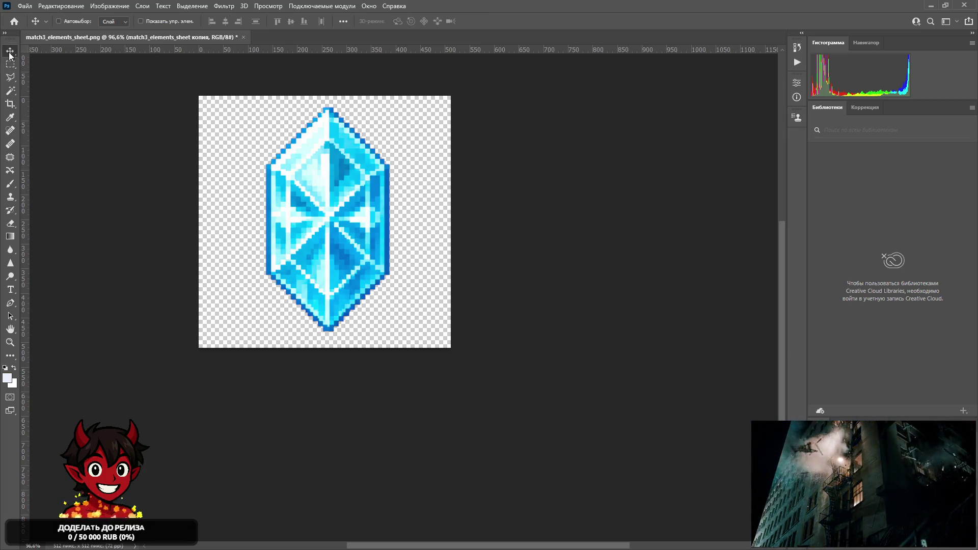
pyautogui.press('Left')
pyautogui.press('Left')
pyautogui.press('Left')
pyautogui.click(10, 64)
pyautogui.moveTo(388, 97); pyautogui.dragTo(599, 349)
pyautogui.press('Delete')
pyautogui.hotkey('ctrl', 'd')
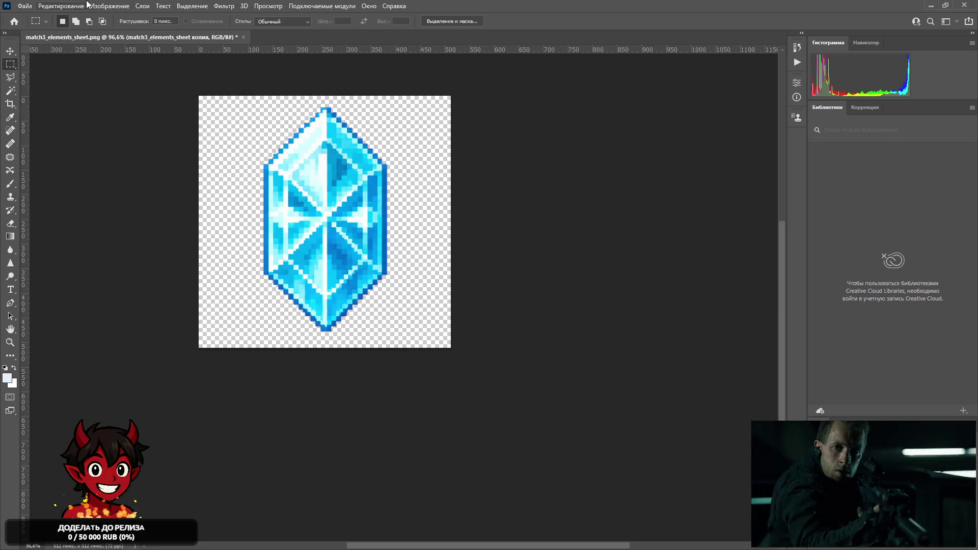
# Save a PNG copy of the cleaned crystal as crystal_element.
pyautogui.click(24, 7)
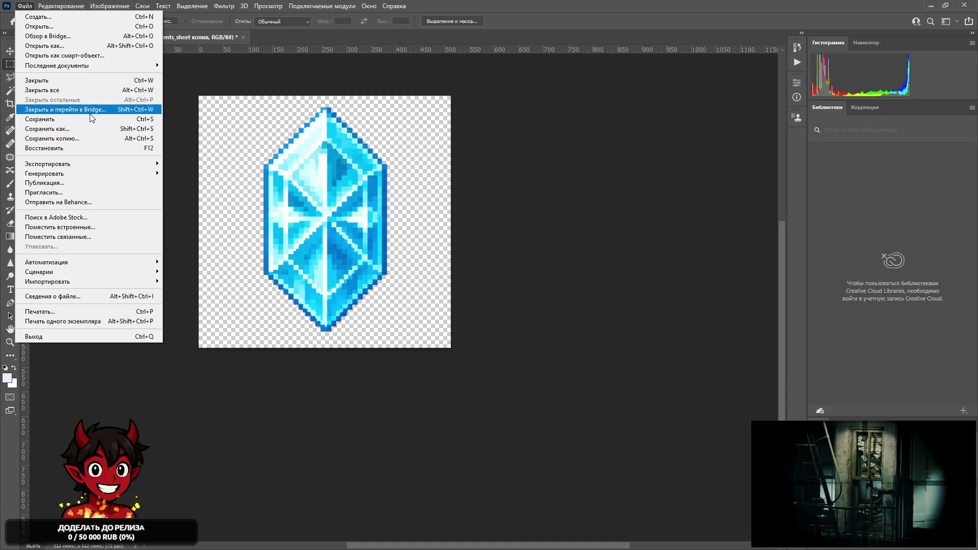
pyautogui.click(95, 139)
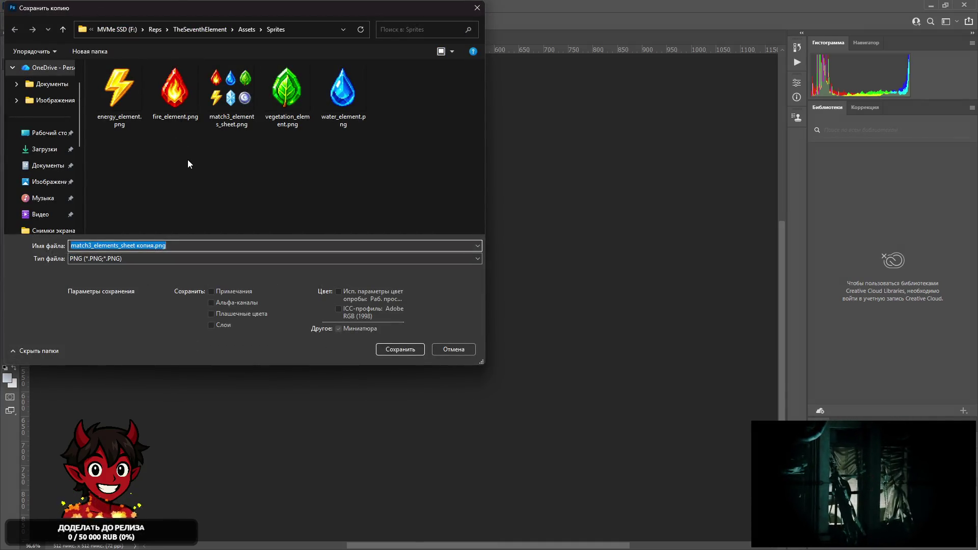
pyautogui.write('crystal_element')
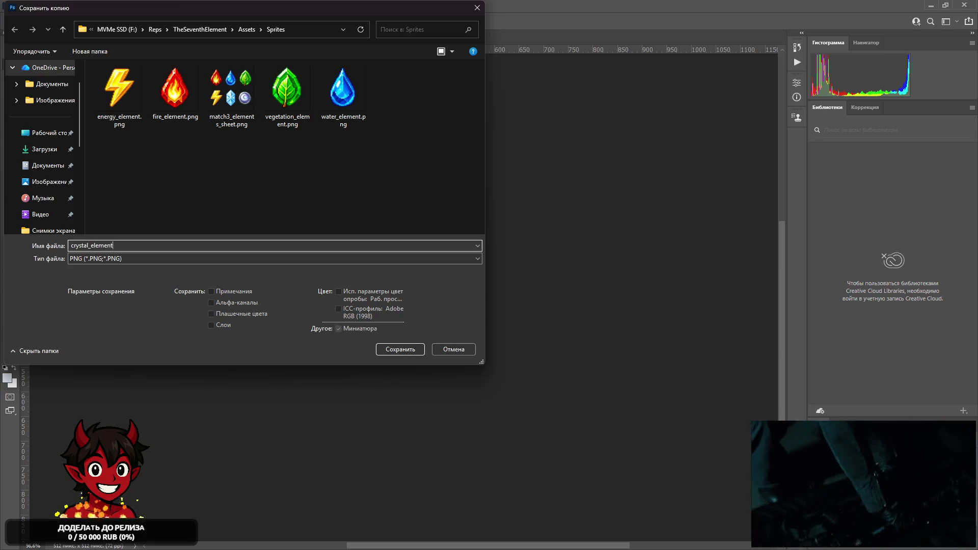
pyautogui.press('Return')
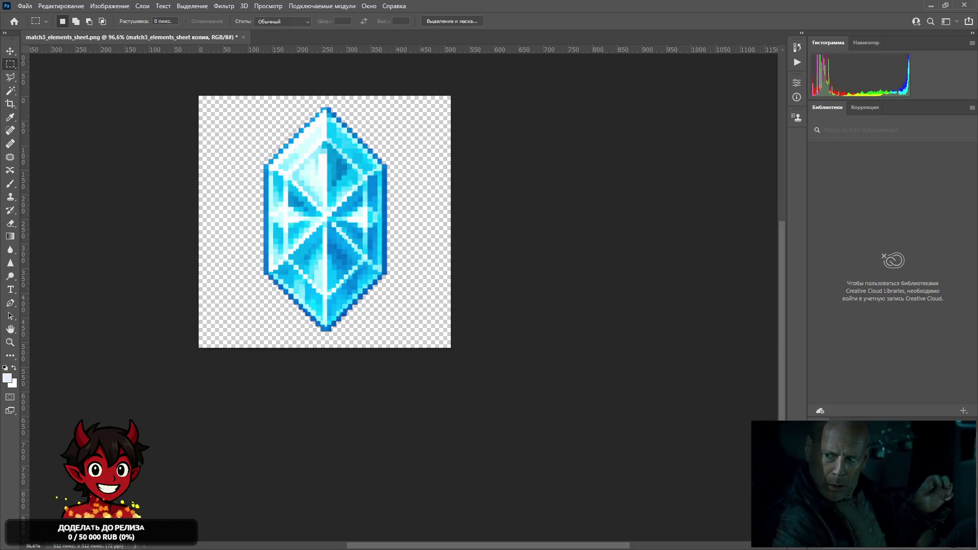
# Restore the original sprite sheet and slide it to frame the moon orb.
pyautogui.hotkey('ctrl', 'z')
pyautogui.hotkey('ctrl', 'shift', 'z')
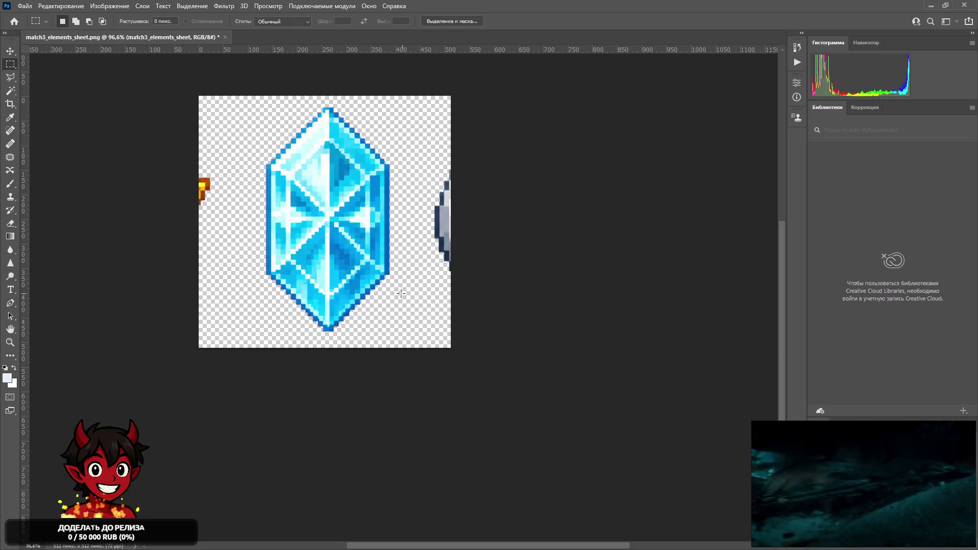
pyautogui.click(10, 51)
pyautogui.moveTo(405, 224); pyautogui.dragTo(209, 225)
# Save the orb as moon_element PNG and minimize Photoshop.
pyautogui.click(24, 6)
pyautogui.click(90, 135)
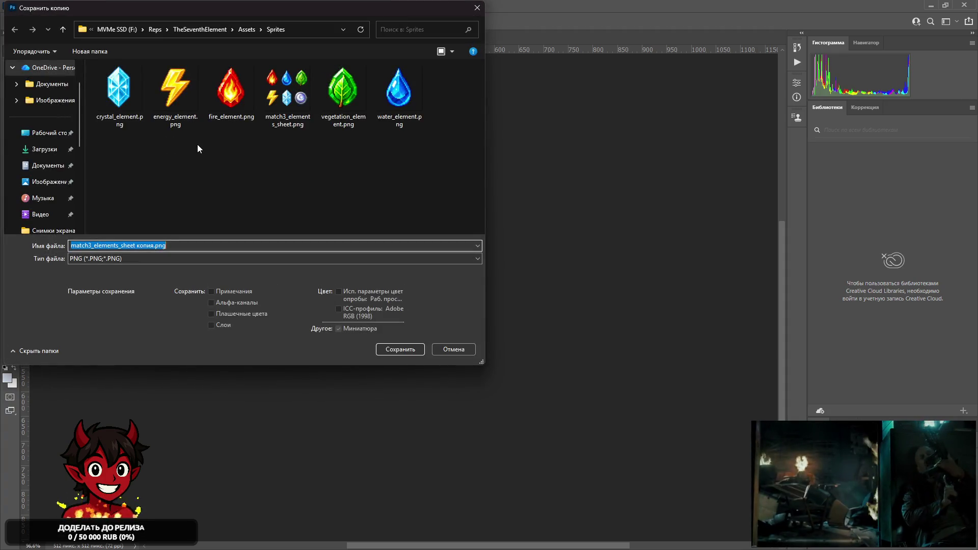
pyautogui.press('BackSpace')
pyautogui.write('moon_element')
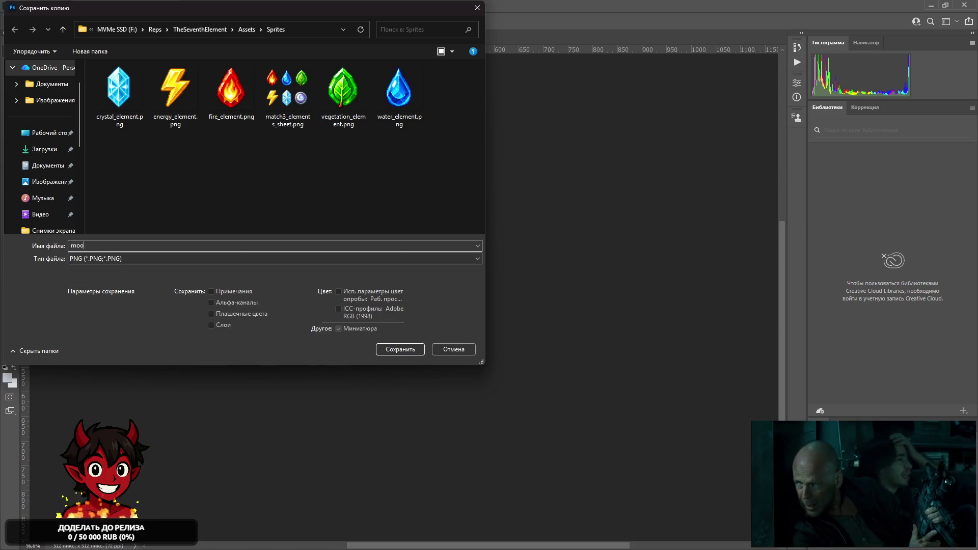
pyautogui.press('Return')
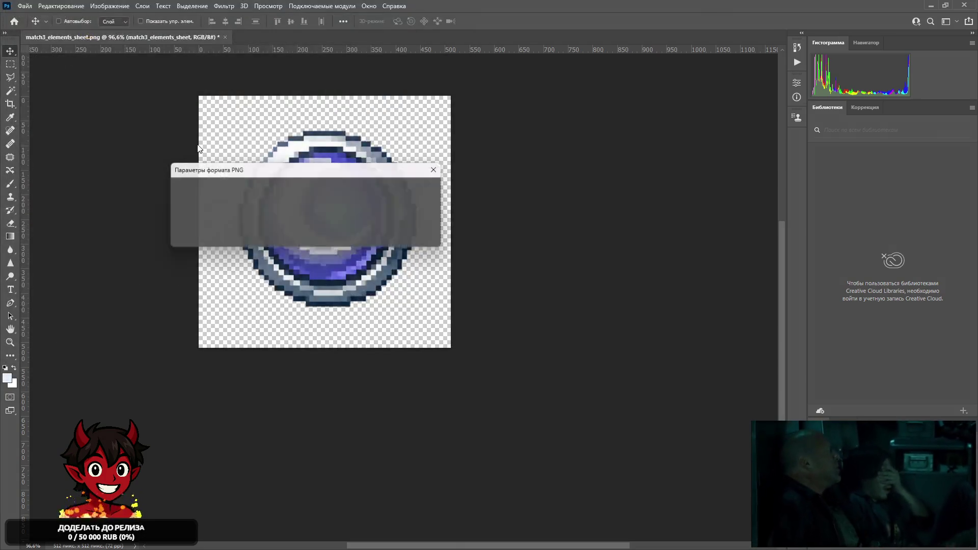
pyautogui.press('Return')
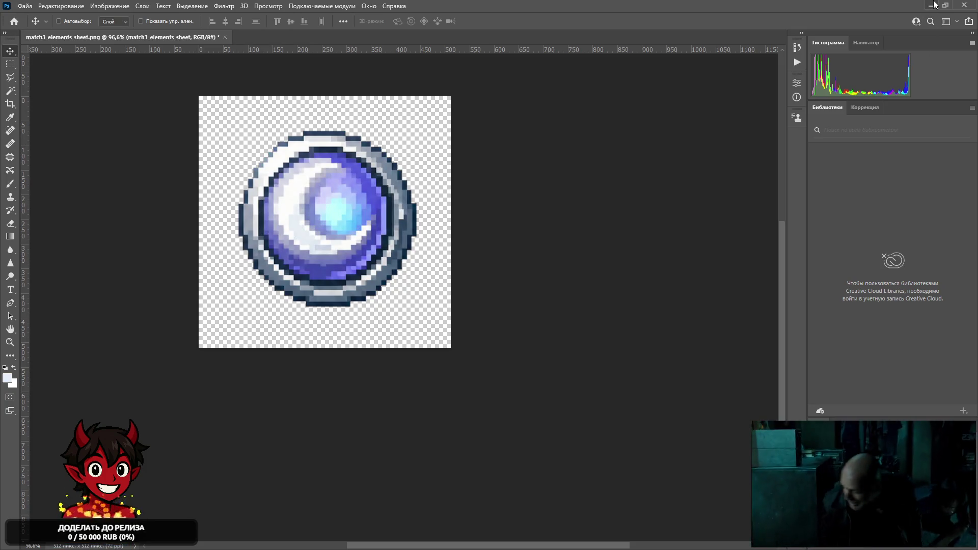
pyautogui.click(930, 5)
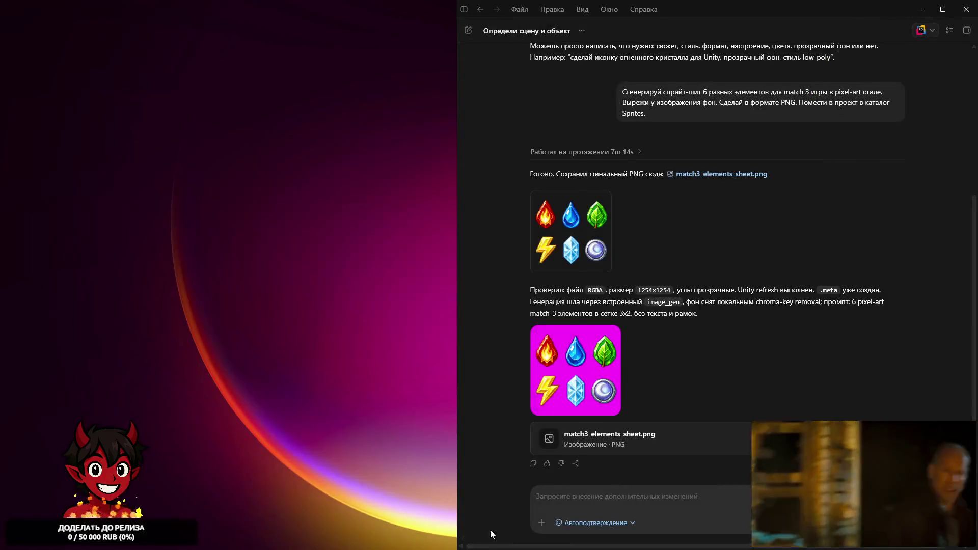
# Delete the combined match3_elements_sheet texture from the Unity project.
pyautogui.click(781, 548)
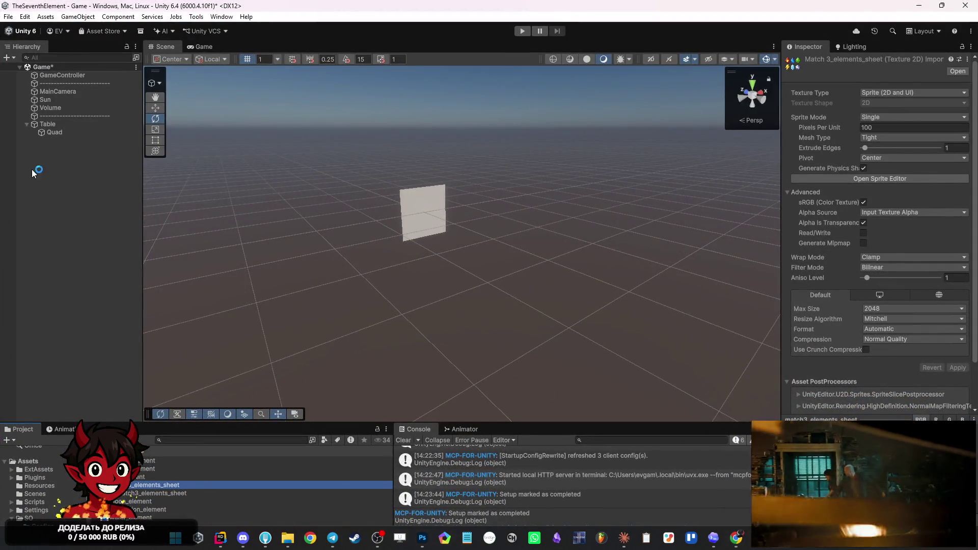
pyautogui.click(166, 492)
pyautogui.click(178, 487)
pyautogui.press('Delete')
pyautogui.press('Return')
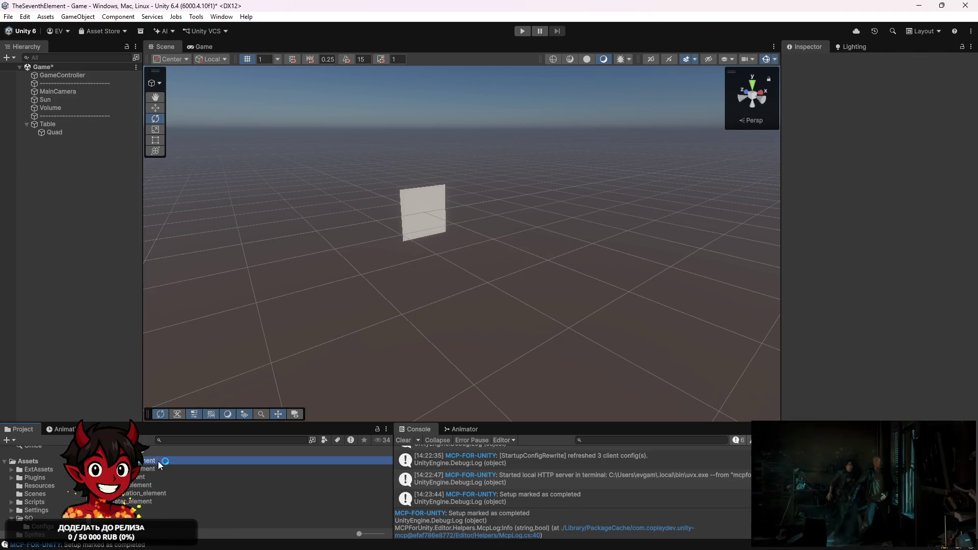
# Import all six element textures as Sprite (2D and UI), Single mode, apply, and save the scene.
pyautogui.hotkey('ctrl', 'a')
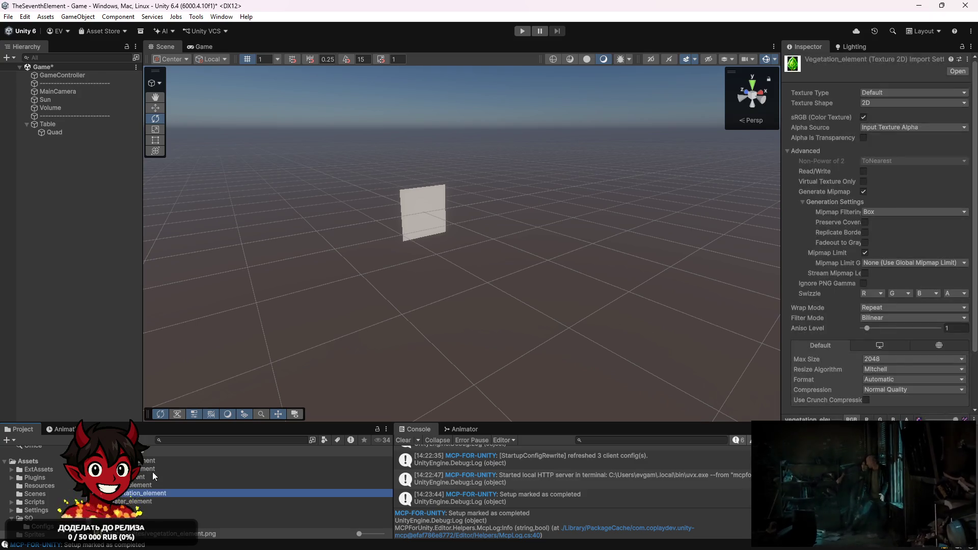
pyautogui.click(915, 97)
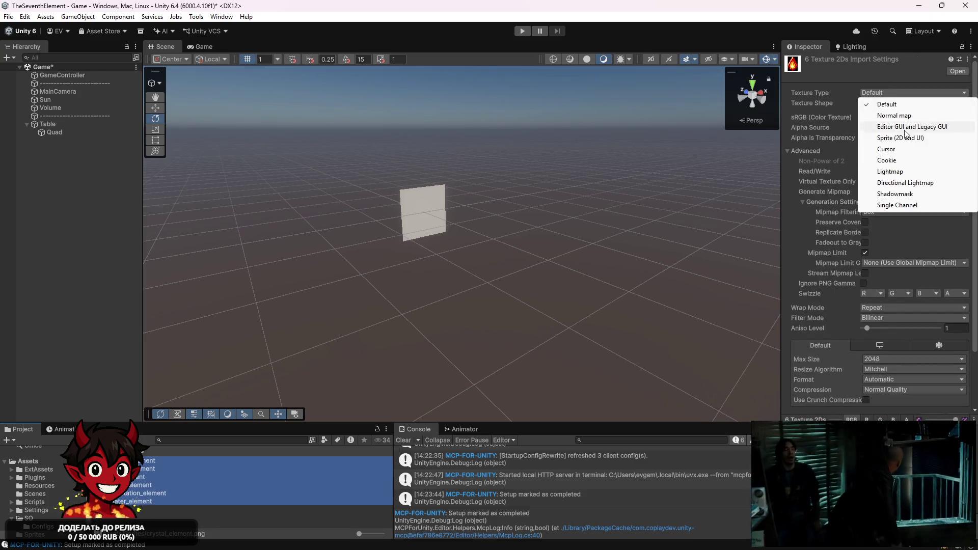
pyautogui.click(896, 141)
pyautogui.click(894, 117)
pyautogui.click(892, 128)
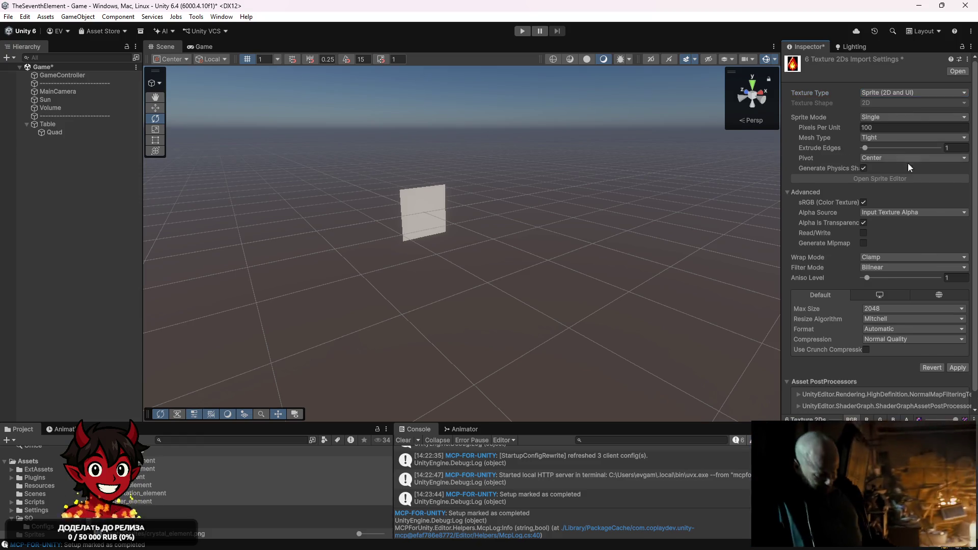
pyautogui.click(954, 368)
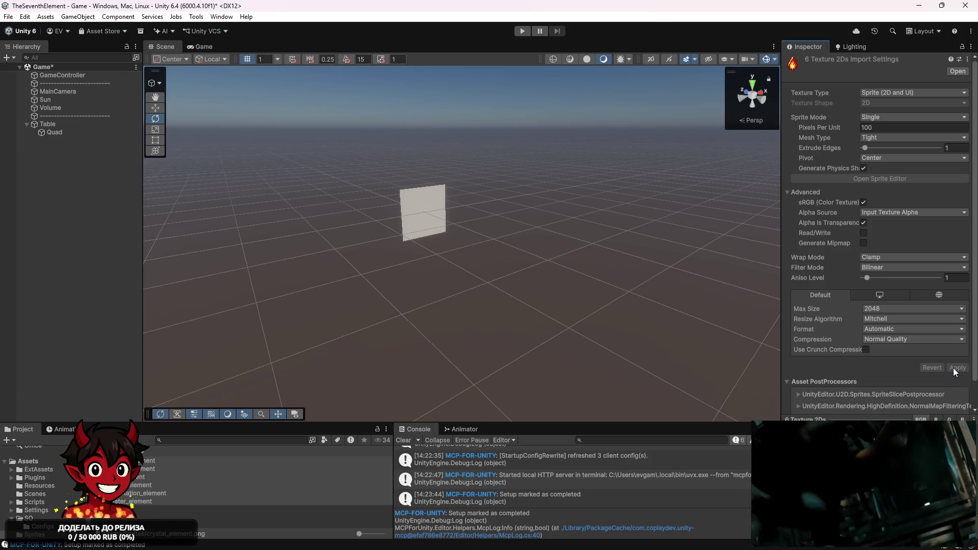
pyautogui.click(258, 219)
pyautogui.hotkey('ctrl', 's')
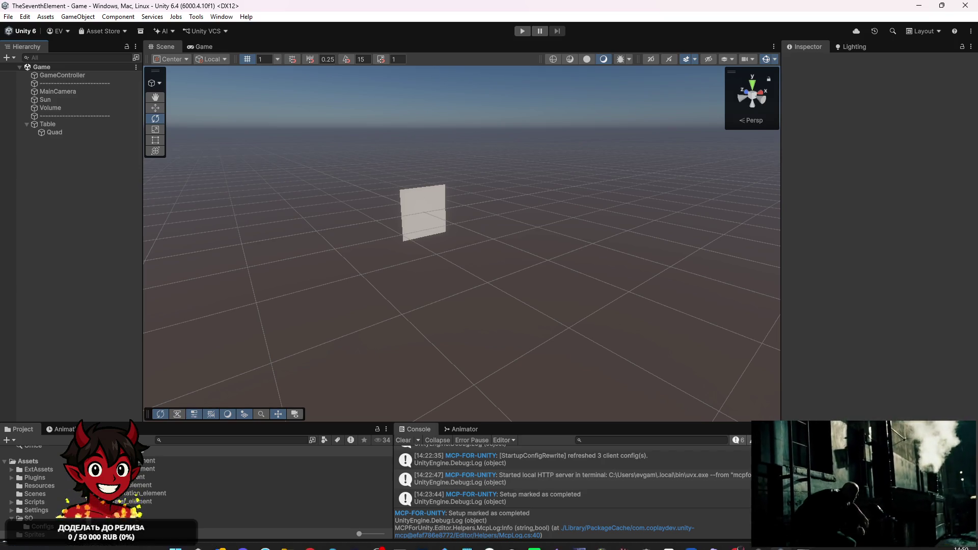
pyautogui.moveTo(250, 548)
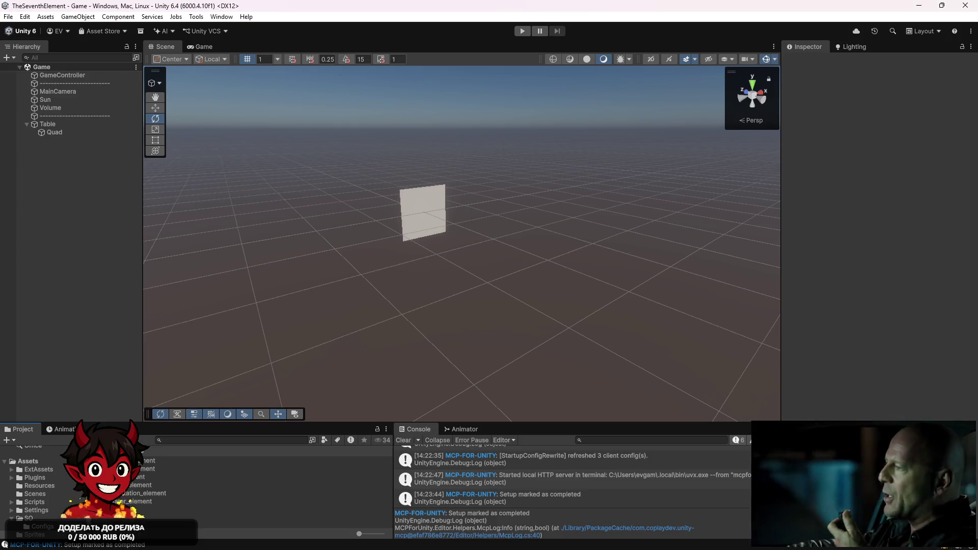
pyautogui.moveTo(220, 537)
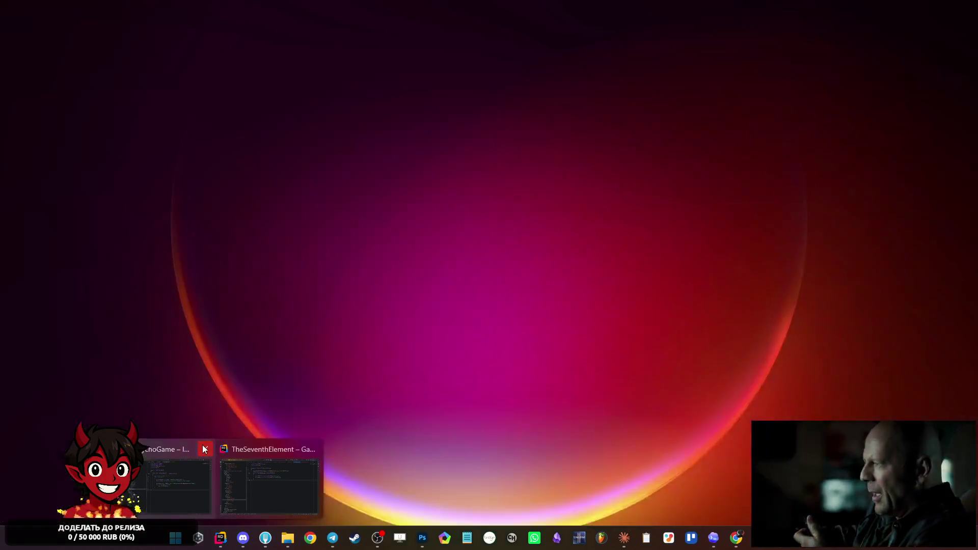
# Close the PsychoGame window and add an Element class file to Comps/Actors.
pyautogui.click(204, 449)
pyautogui.click(211, 475)
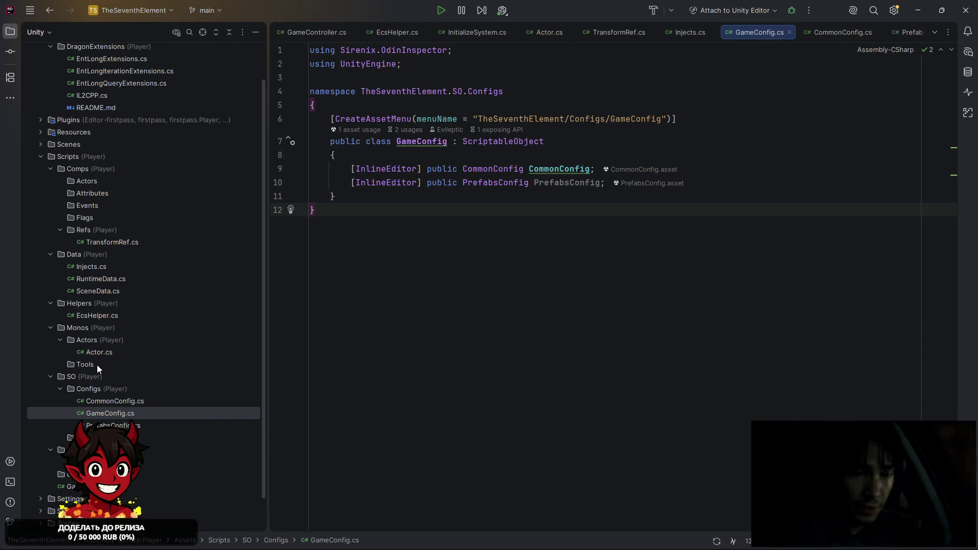
pyautogui.click(94, 180)
pyautogui.rightClick(93, 179)
pyautogui.moveTo(211, 185)
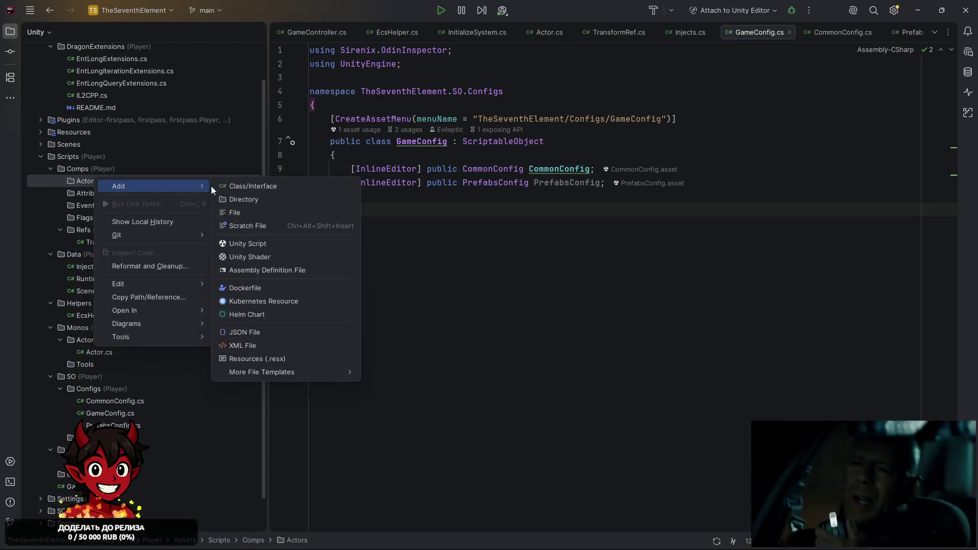
pyautogui.click(249, 187)
pyautogui.write('aa')
pyautogui.press('BackSpace')
pyautogui.press('BackSpace')
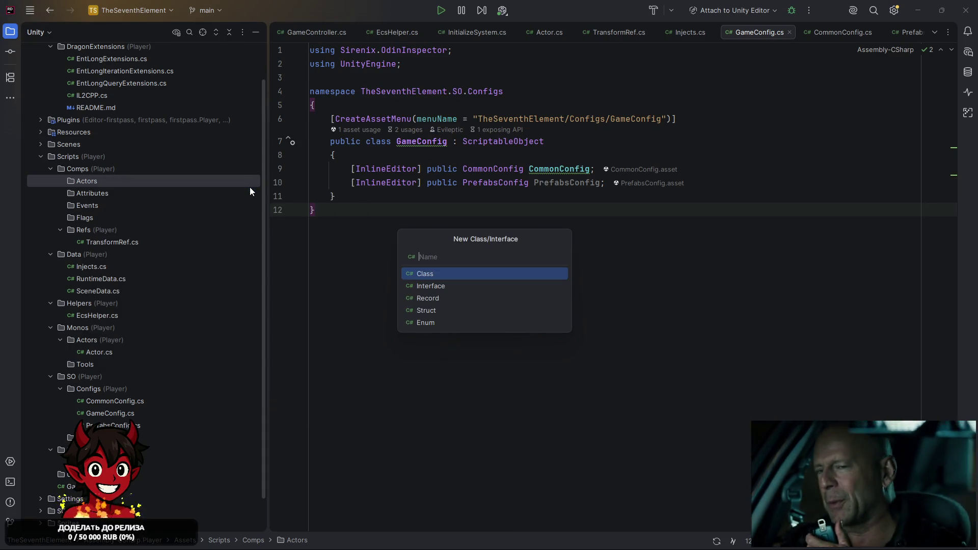
pyautogui.write('Element')
pyautogui.press('Return')
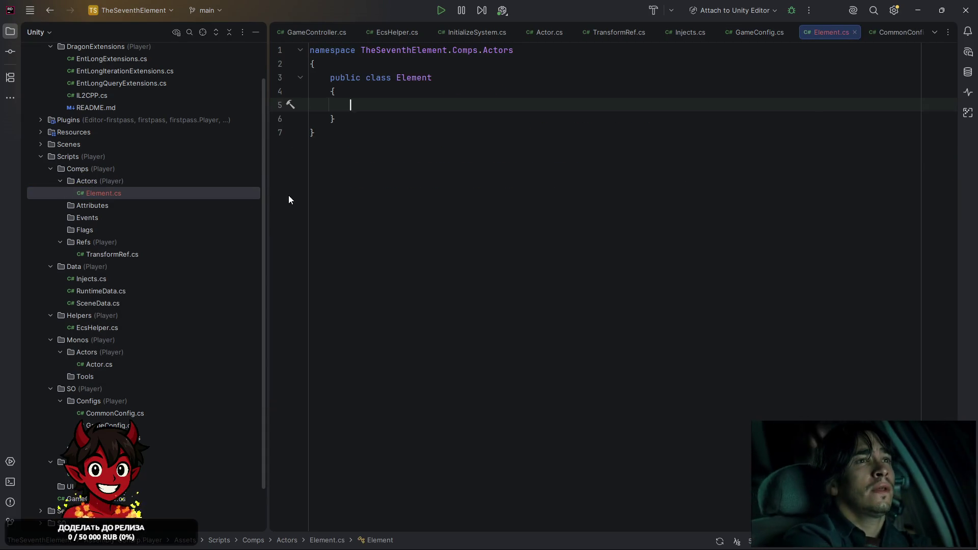
# Change Element to a struct that implements IEcsComponent.
pyautogui.doubleClick(378, 77)
pyautogui.write('str')
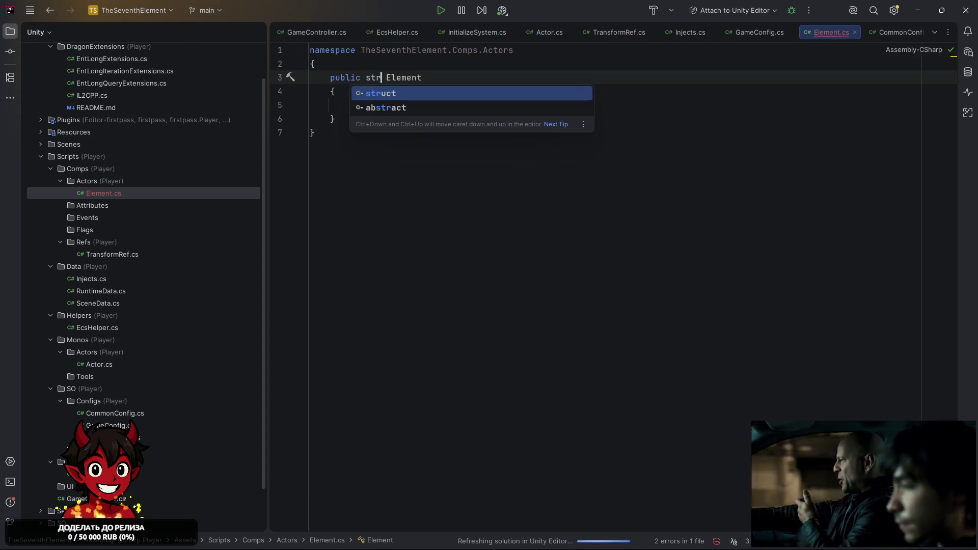
pyautogui.press('Return')
pyautogui.click(481, 76)
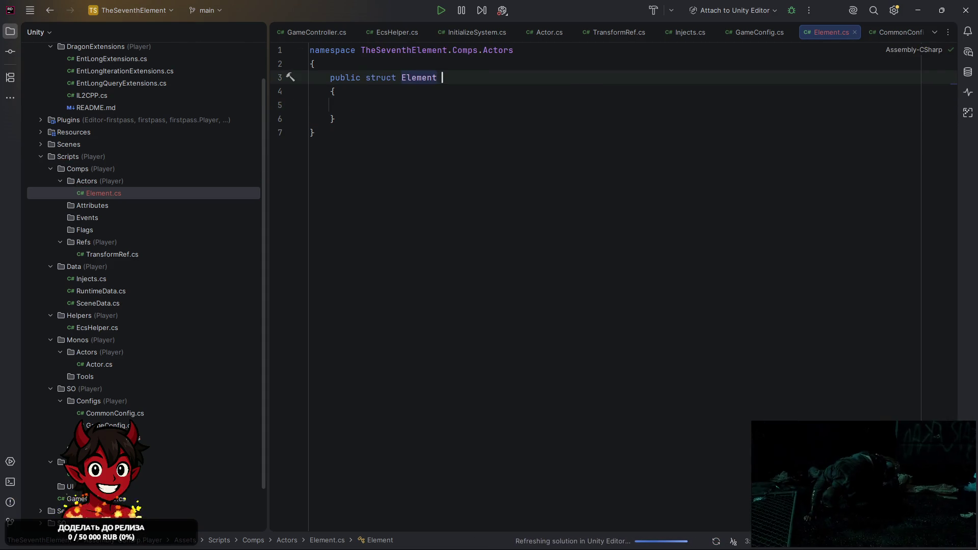
pyautogui.write(': Iesco')
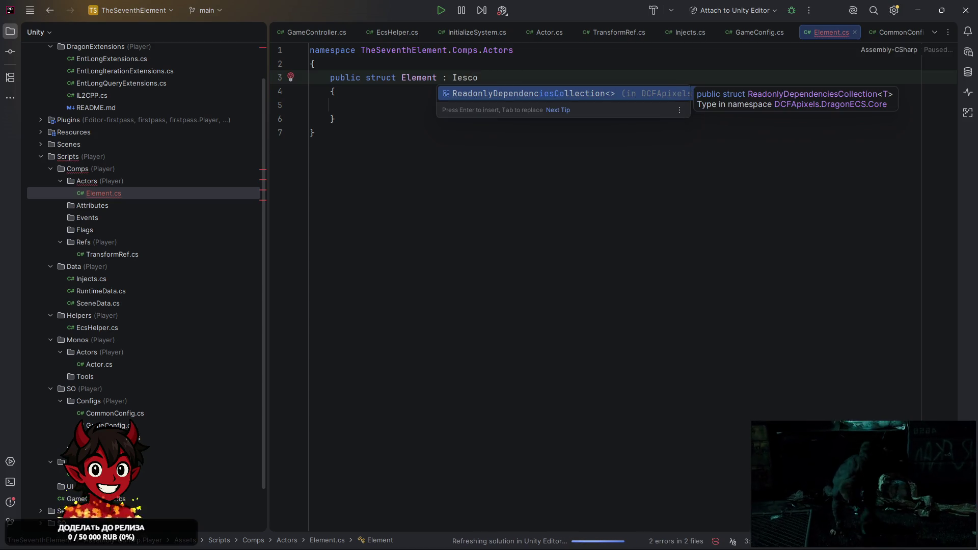
pyautogui.press('BackSpace')
pyautogui.press('BackSpace')
pyautogui.press('BackSpace')
pyautogui.write('cscom')
pyautogui.press('Return')
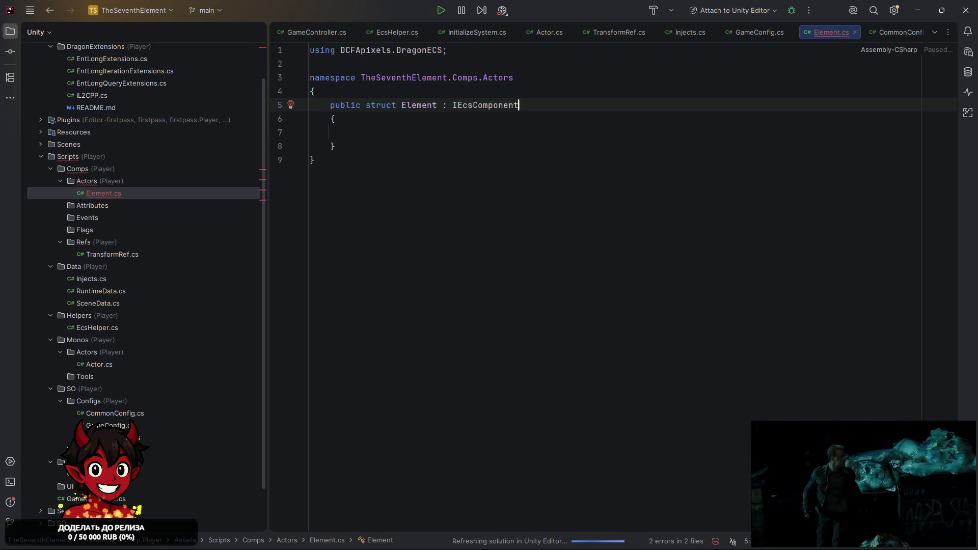
pyautogui.rightClick(93, 353)
# Create an ElementActor class file in the Monos/Actors folder.
pyautogui.moveTo(164, 353)
pyautogui.click(301, 167)
pyautogui.write('ElementActo')
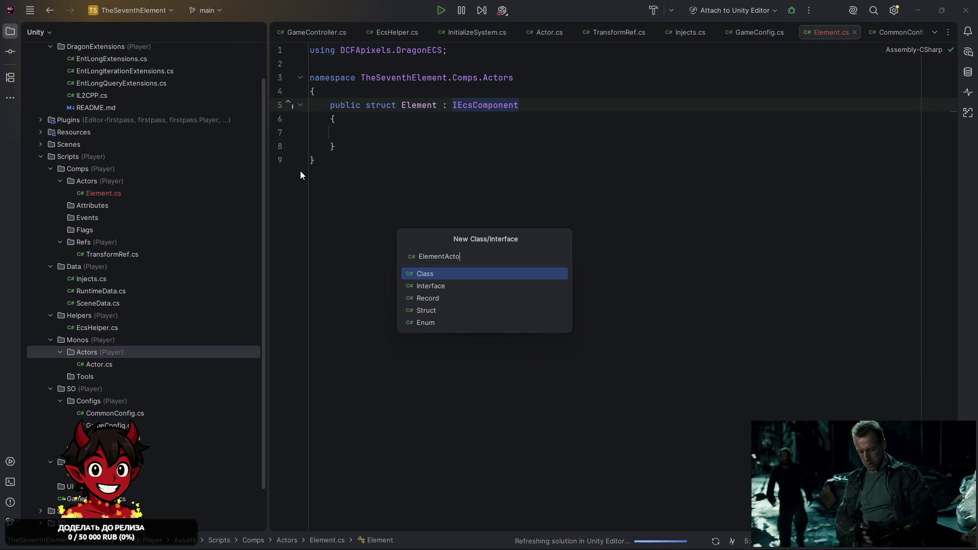
pyautogui.write('r')
pyautogui.press('Return')
# Declare ElementActor as deriving from the Actor base class.
pyautogui.write(': ac')
pyautogui.press('Return')
pyautogui.press('BackSpace')
pyautogui.hotkey('ctrl', 'space')
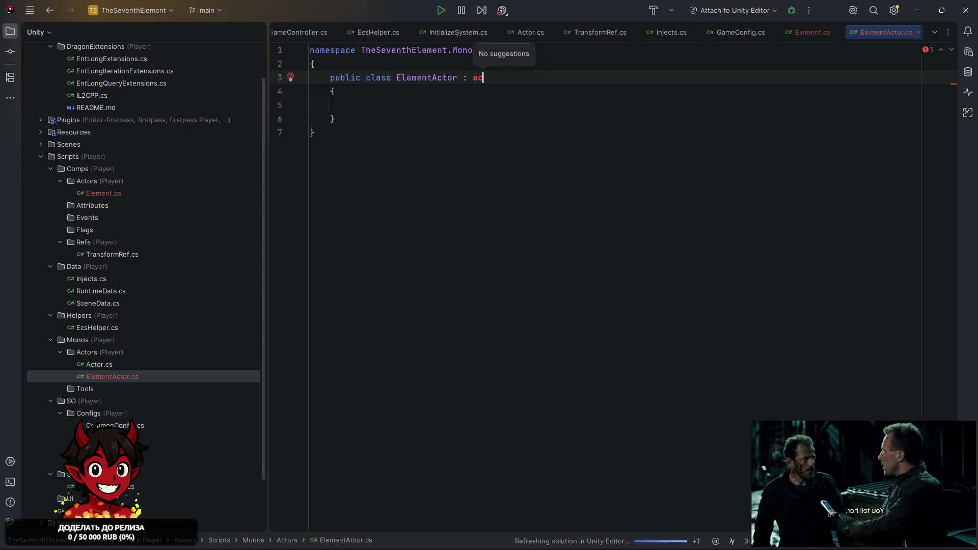
pyautogui.hotkey('alt', 'Return')
pyautogui.press('Escape')
pyautogui.press('BackSpace')
pyautogui.press('BackSpace')
pyautogui.write('Actor')
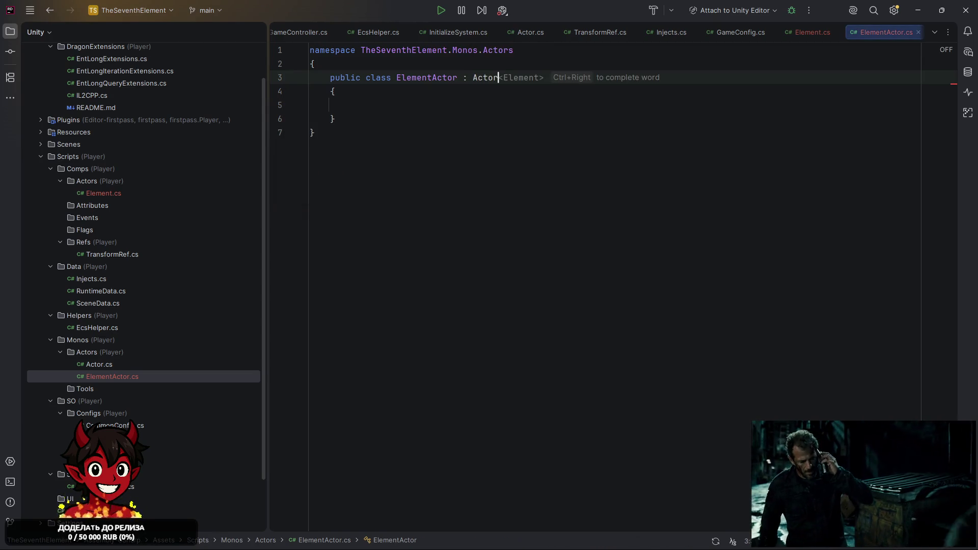
pyautogui.hotkey('ctrl', 'space')
pyautogui.press('BackSpace')
pyautogui.press('BackSpace')
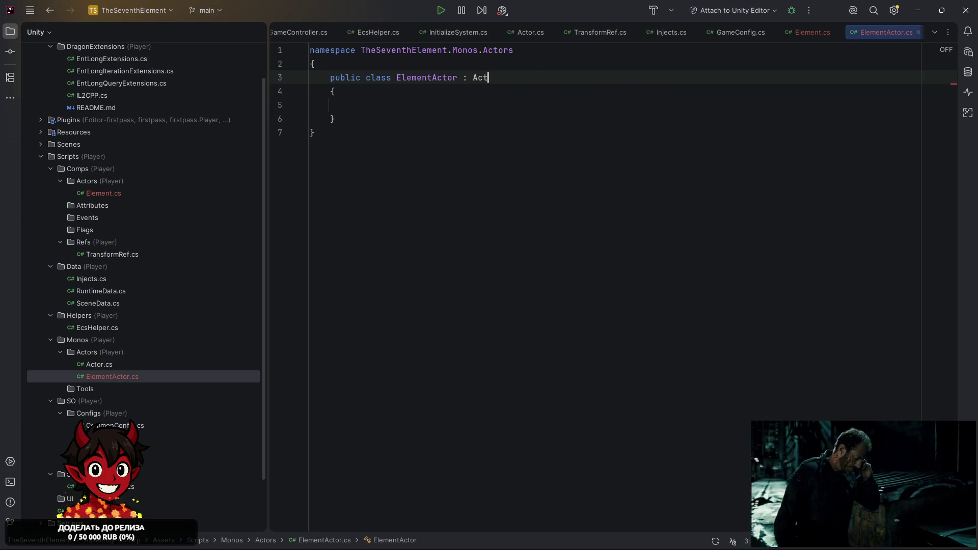
pyautogui.hotkey('ctrl', 'space')
pyautogui.press('BackSpace')
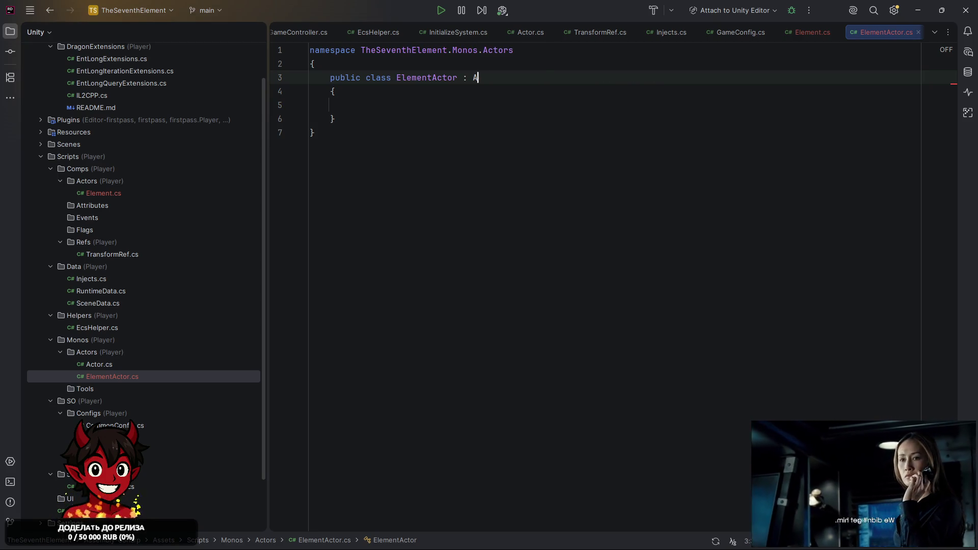
# Let Unity recompile scripts, then reopen ElementActor.cs and edit its class body.
pyautogui.hotkey('alt', 'Tab')
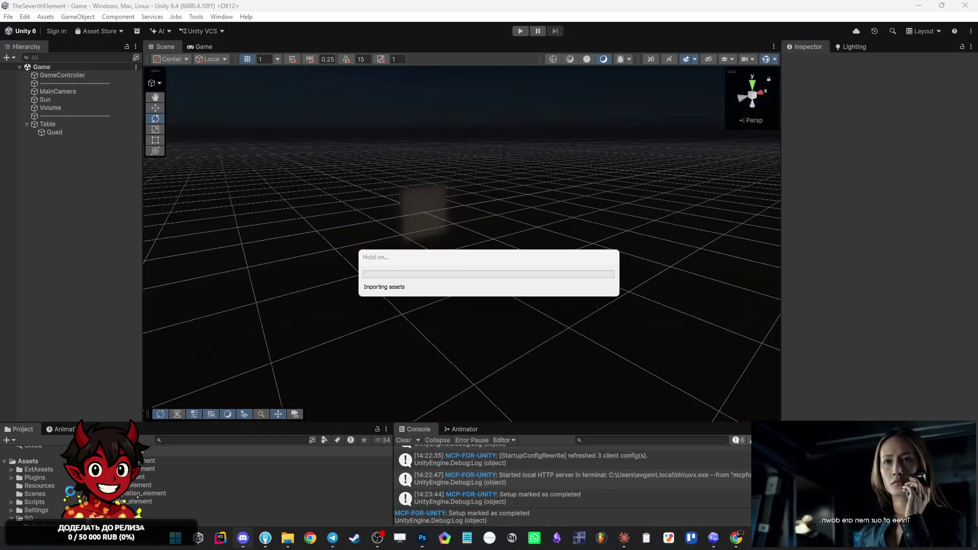
pyautogui.moveTo(243, 538)
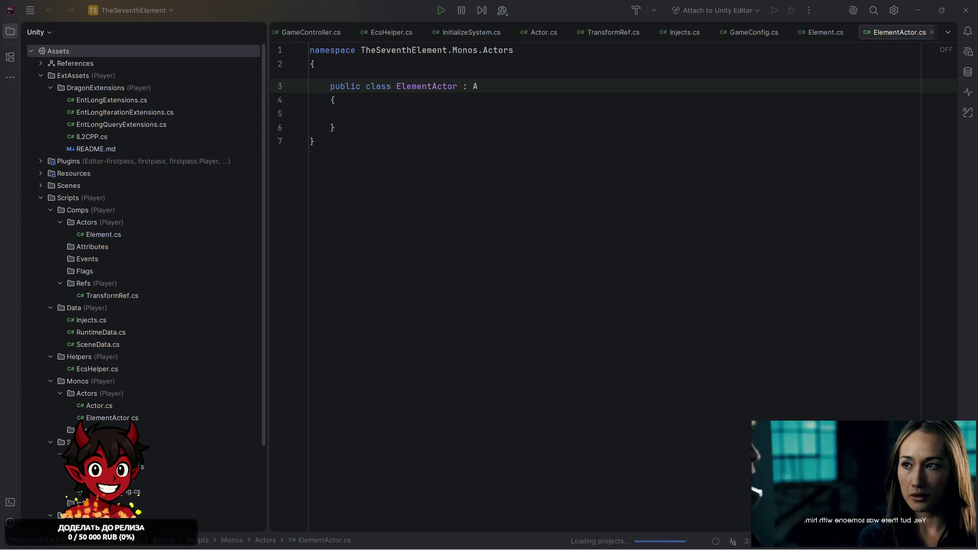
pyautogui.hotkey('ctrl', 'Tab')
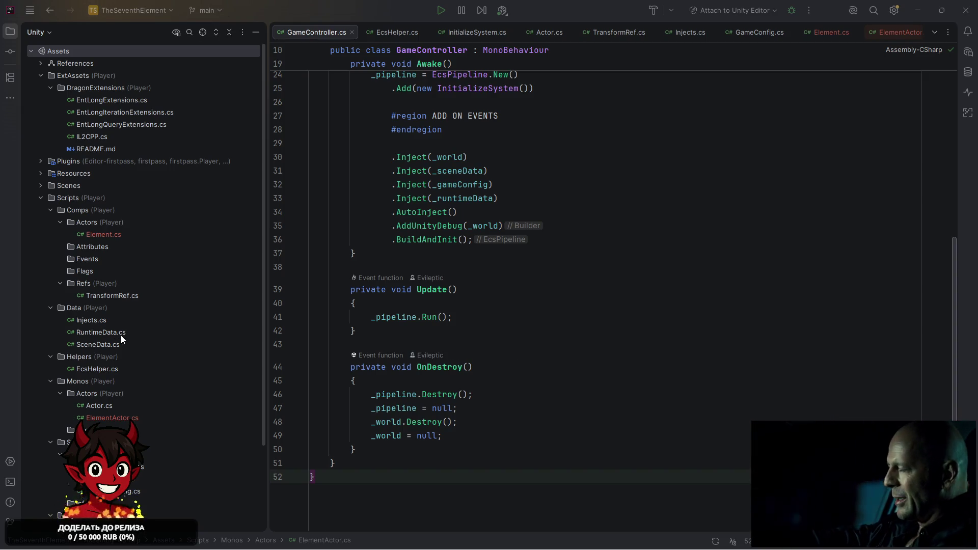
pyautogui.doubleClick(102, 415)
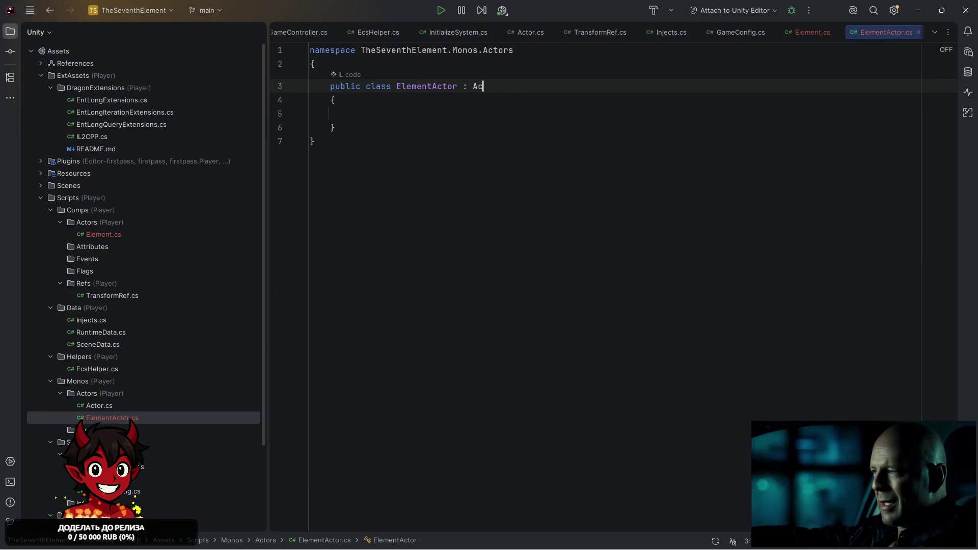
pyautogui.write('df')
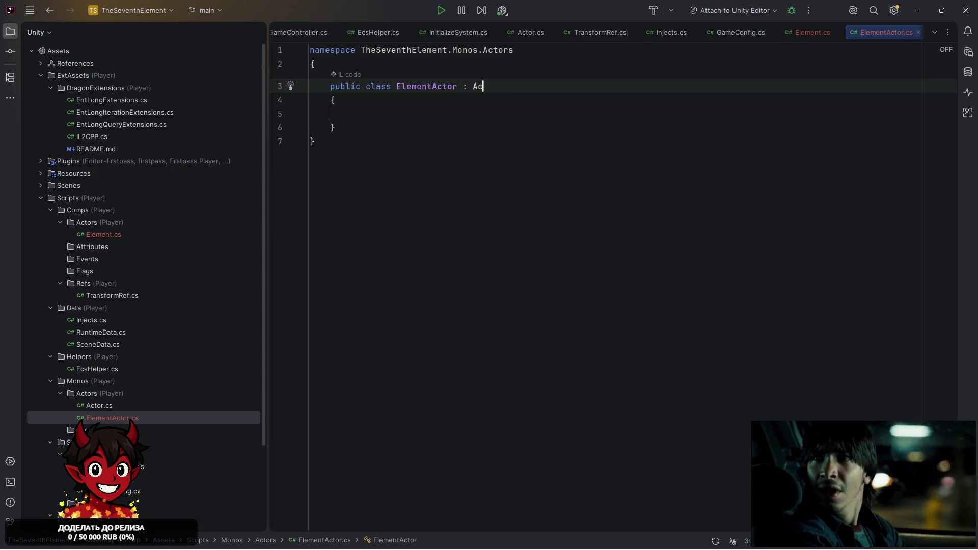
pyautogui.write('tor')
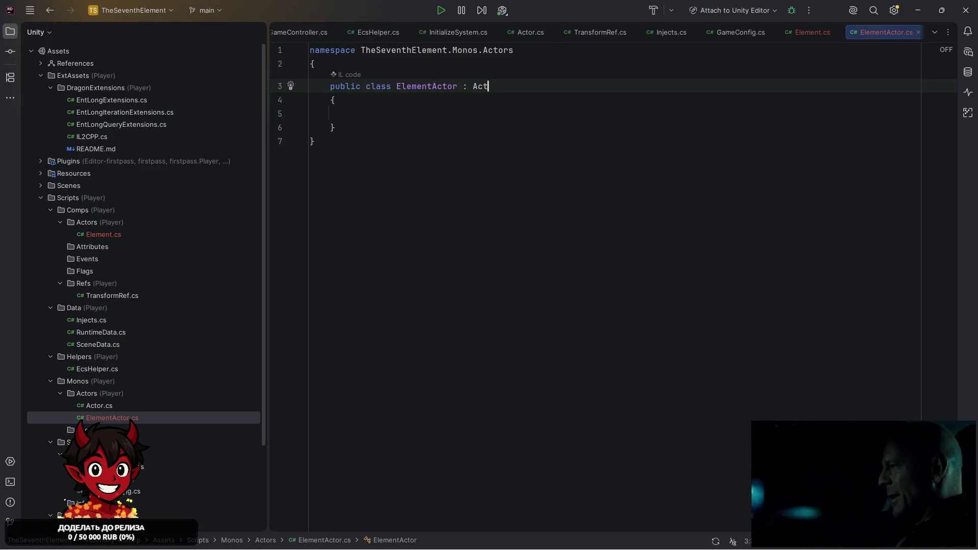
pyautogui.click(415, 117)
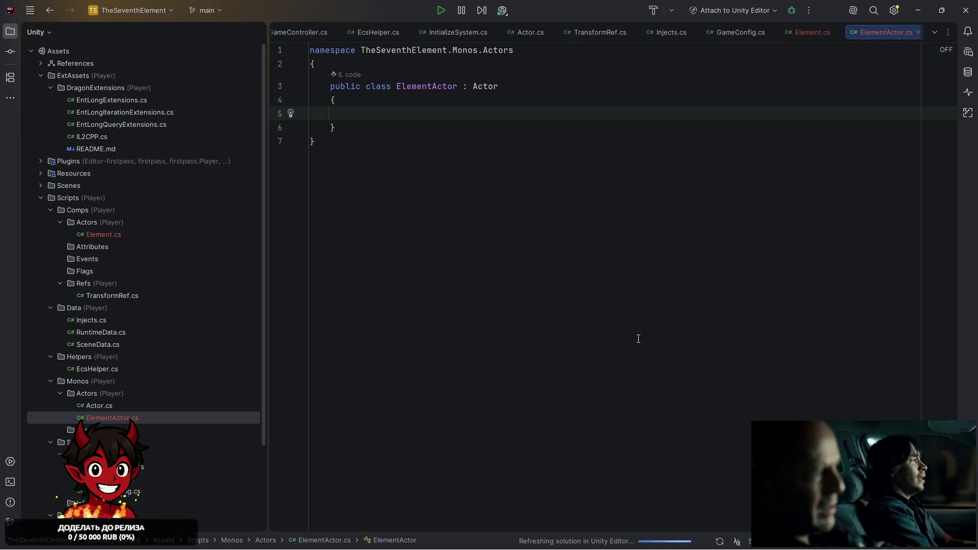
pyautogui.click(899, 9)
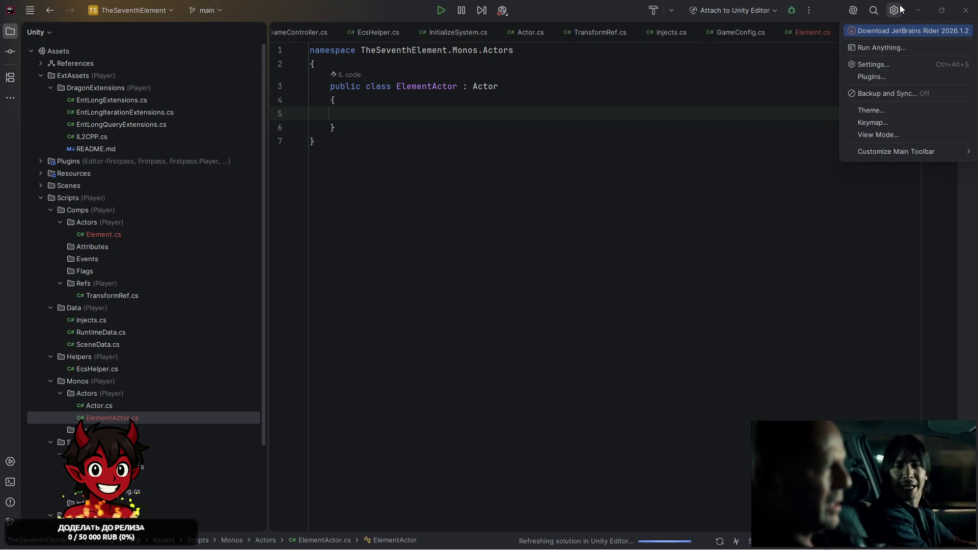
# Clear the Unity console log and return to Rider.
pyautogui.click(899, 9)
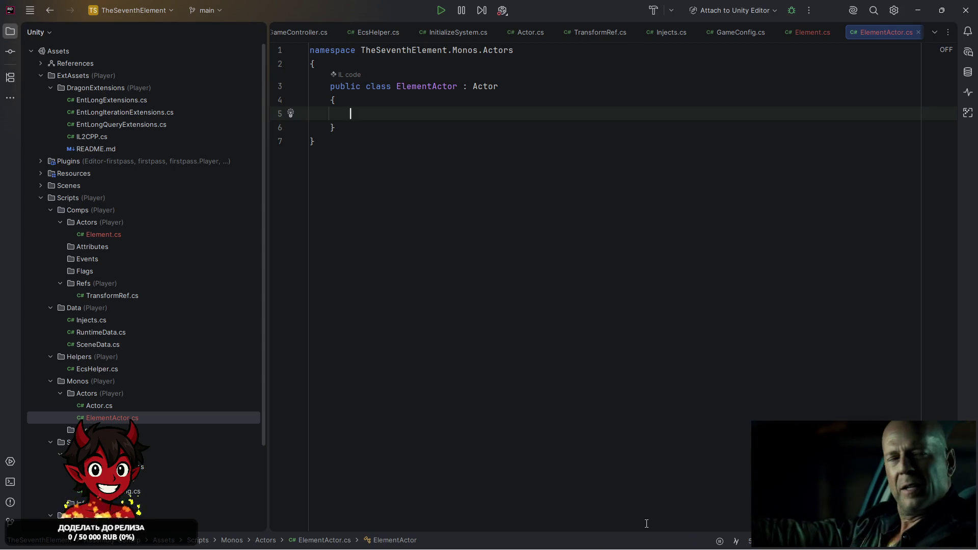
pyautogui.click(668, 538)
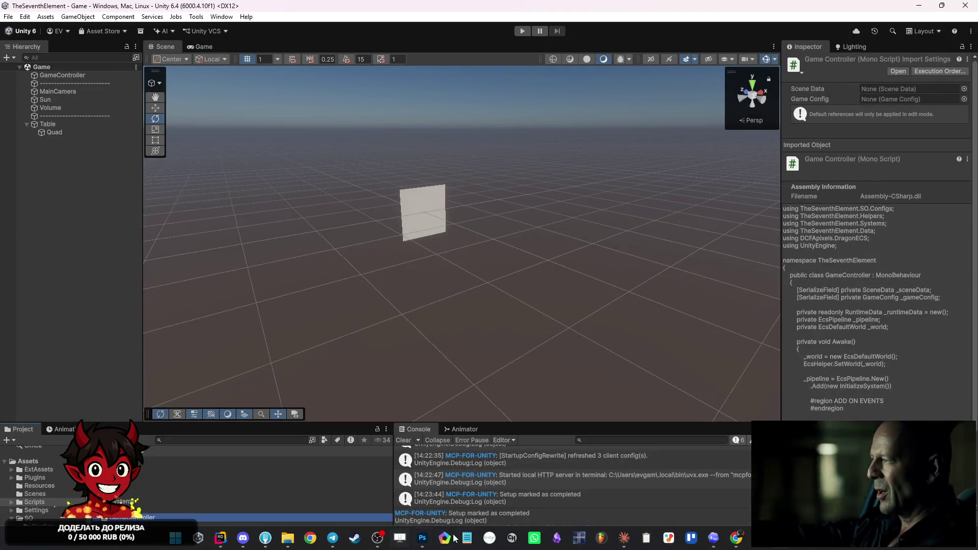
pyautogui.click(403, 440)
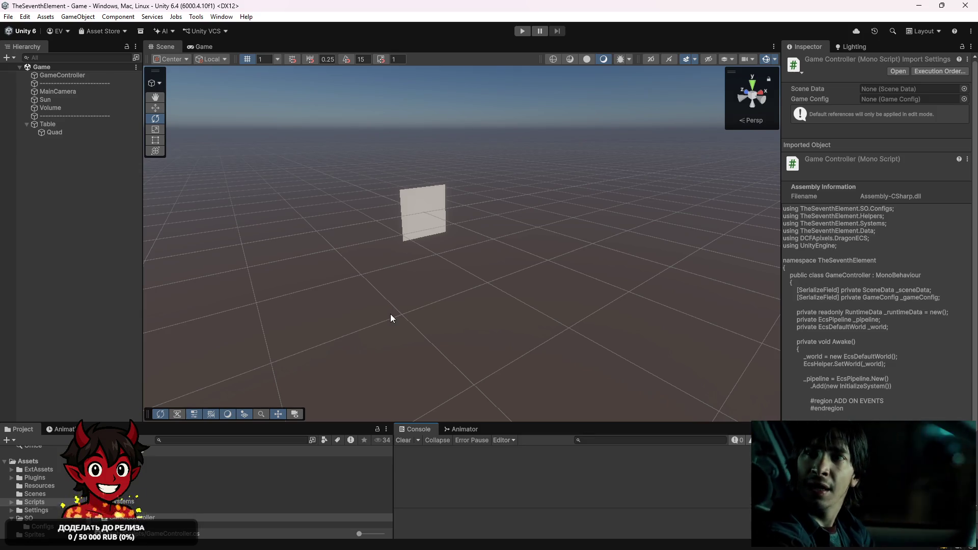
pyautogui.hotkey('alt', 'Tab')
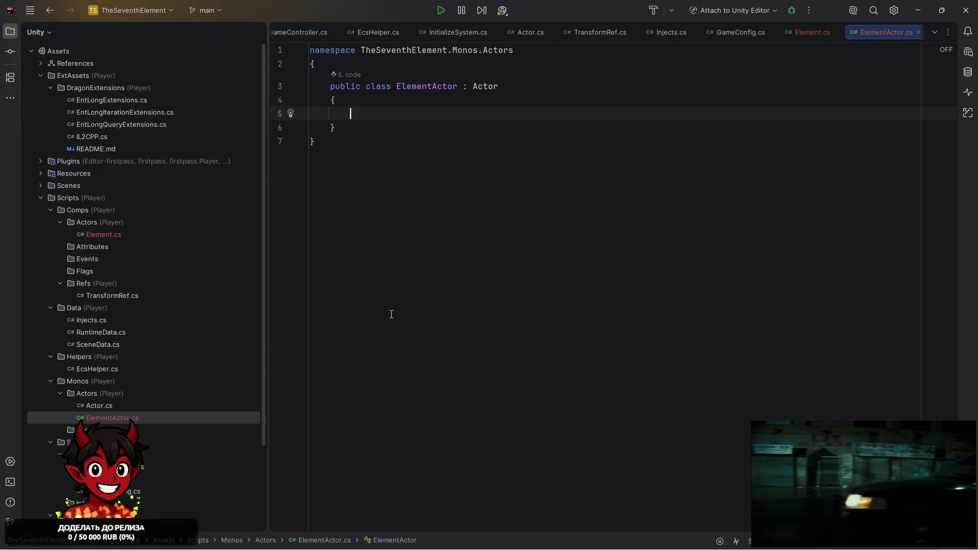
pyautogui.hotkey('alt', 'Tab')
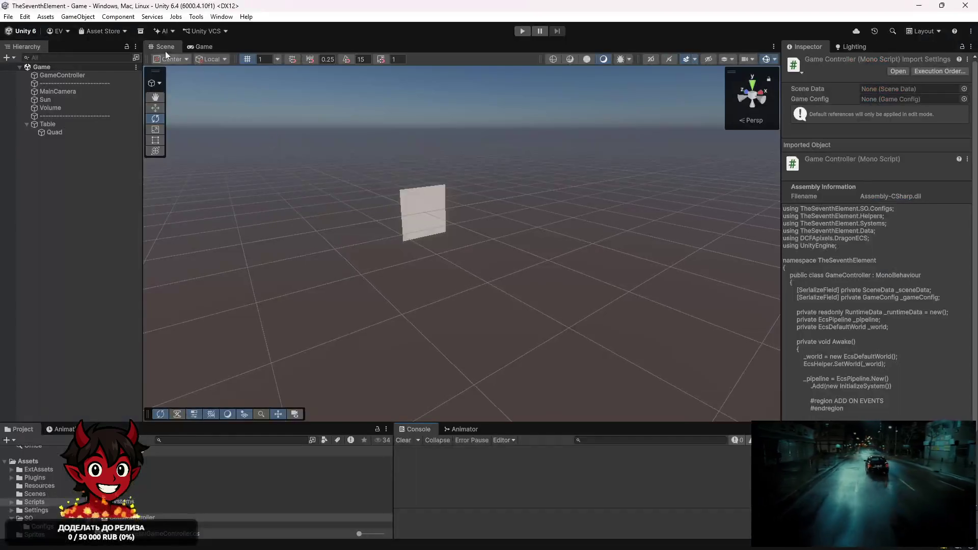
pyautogui.click(152, 16)
pyautogui.moveTo(135, 19)
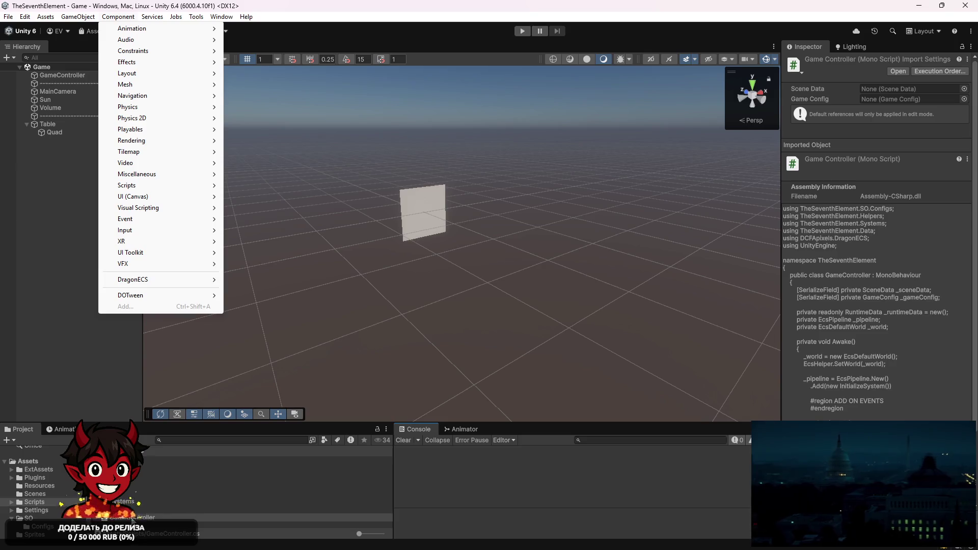
pyautogui.press('Escape')
# Open GameController.cs, close the other script tabs, and pause code analysis.
pyautogui.doubleClick(143, 517)
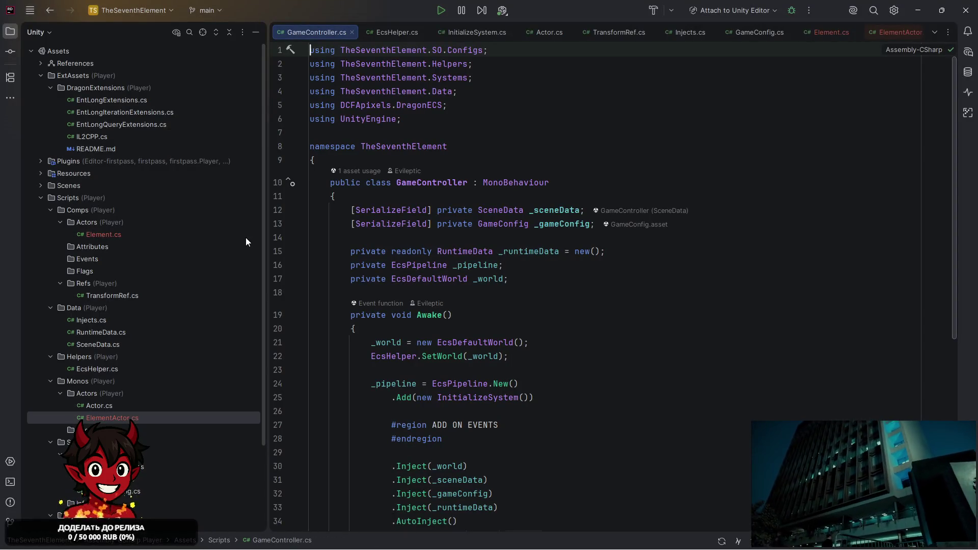
pyautogui.rightClick(322, 35)
pyautogui.press('Escape')
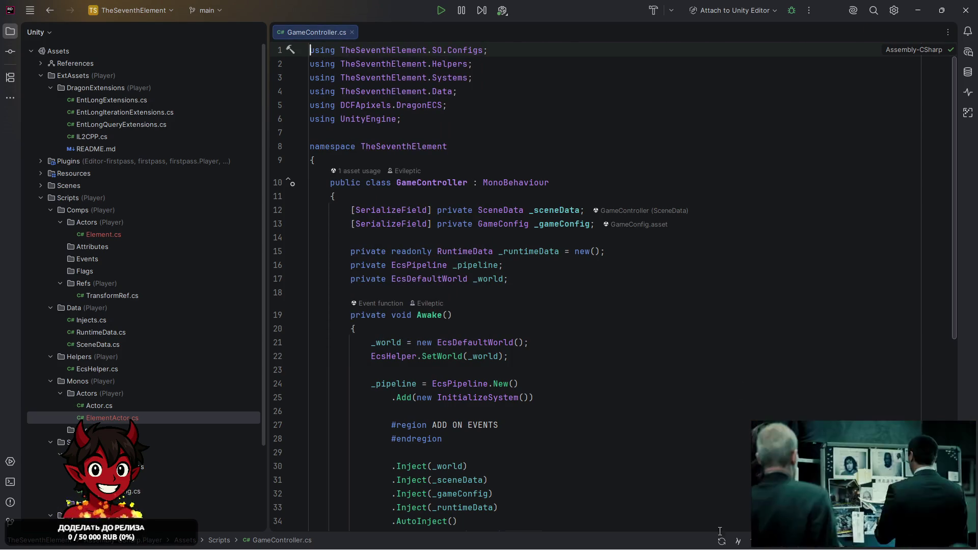
pyautogui.click(722, 541)
pyautogui.click(736, 469)
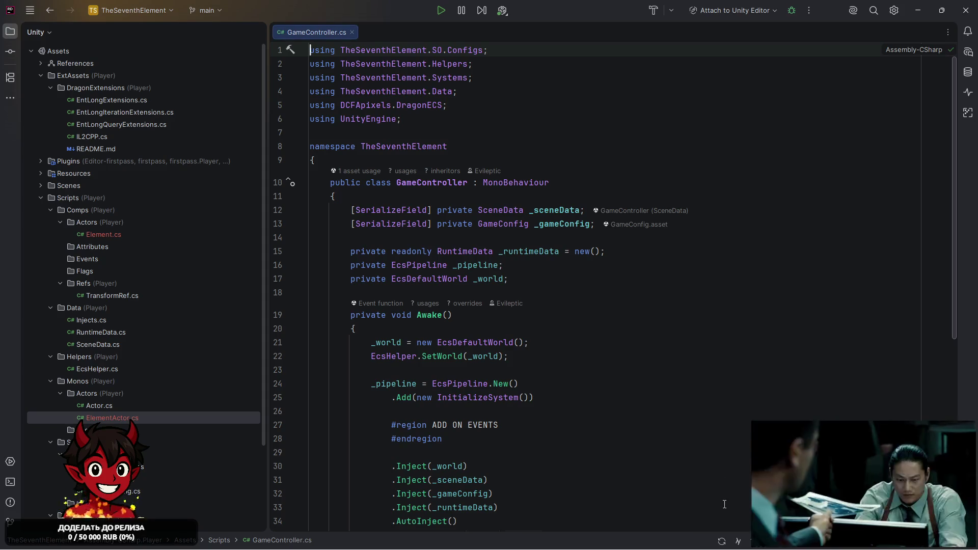
pyautogui.click(722, 541)
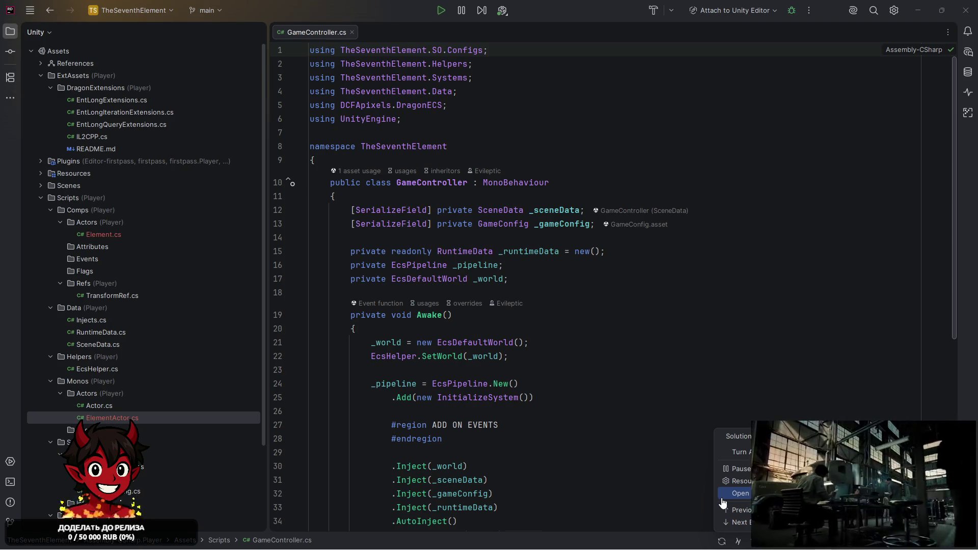
pyautogui.click(574, 343)
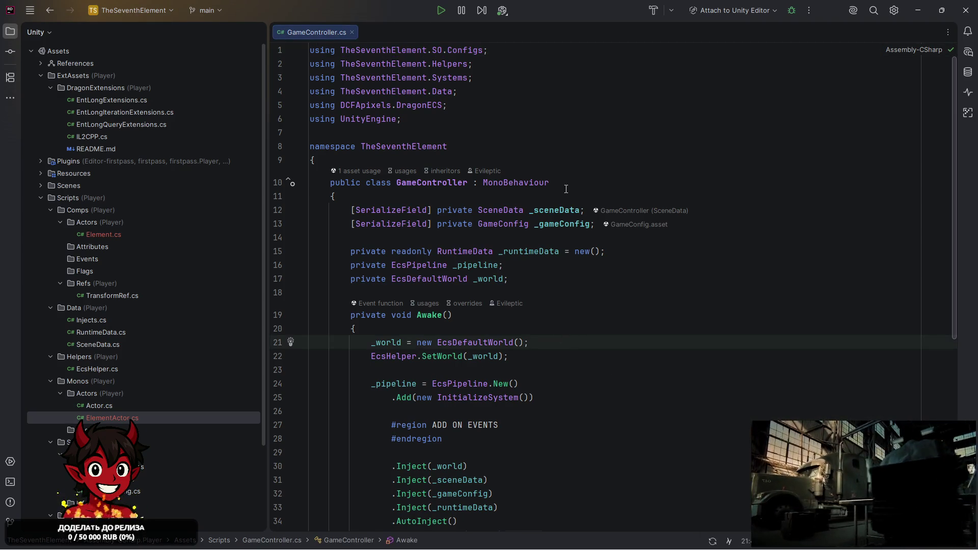
# Open Unity's Package Manager from the Window menu.
pyautogui.hotkey('alt', 'Tab')
pyautogui.click(196, 16)
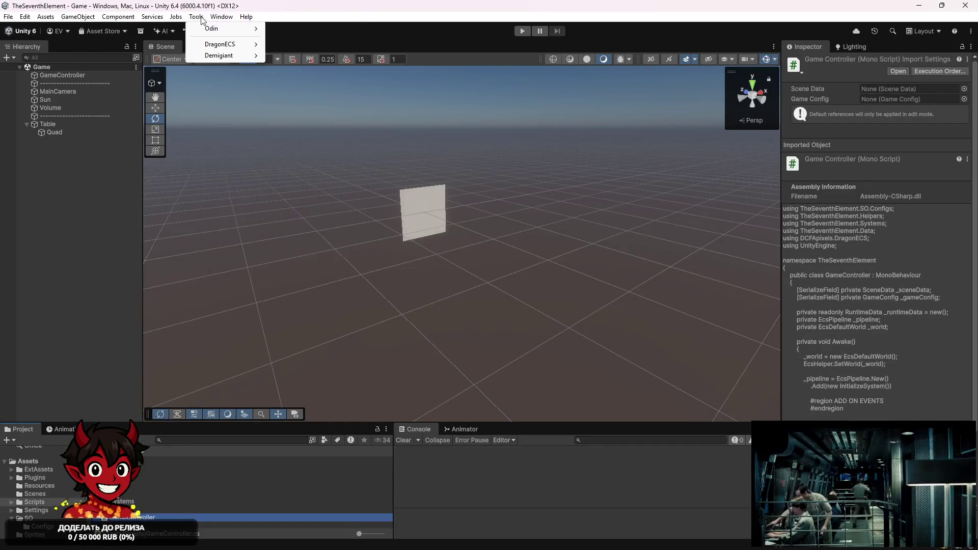
pyautogui.moveTo(224, 11)
pyautogui.moveTo(305, 183)
pyautogui.click(390, 182)
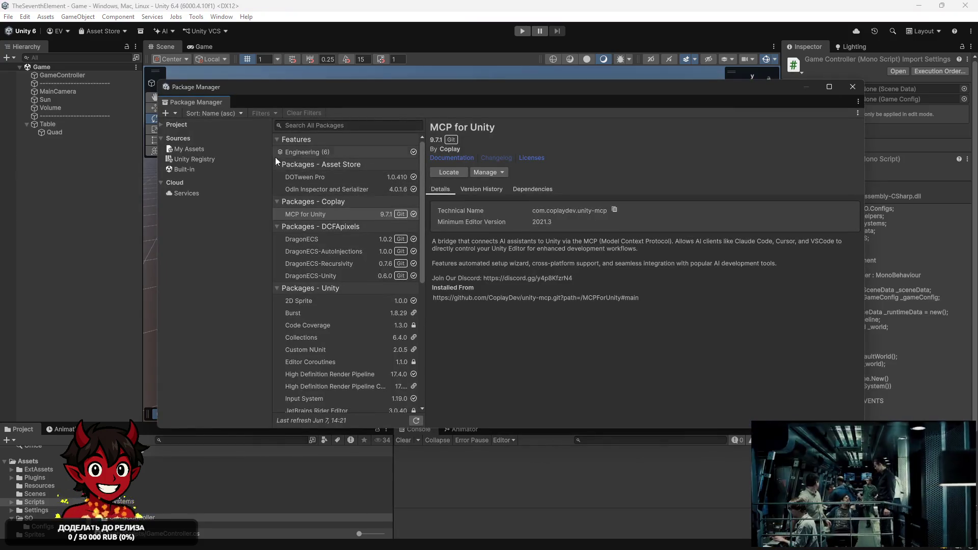
pyautogui.click(177, 125)
pyautogui.click(201, 145)
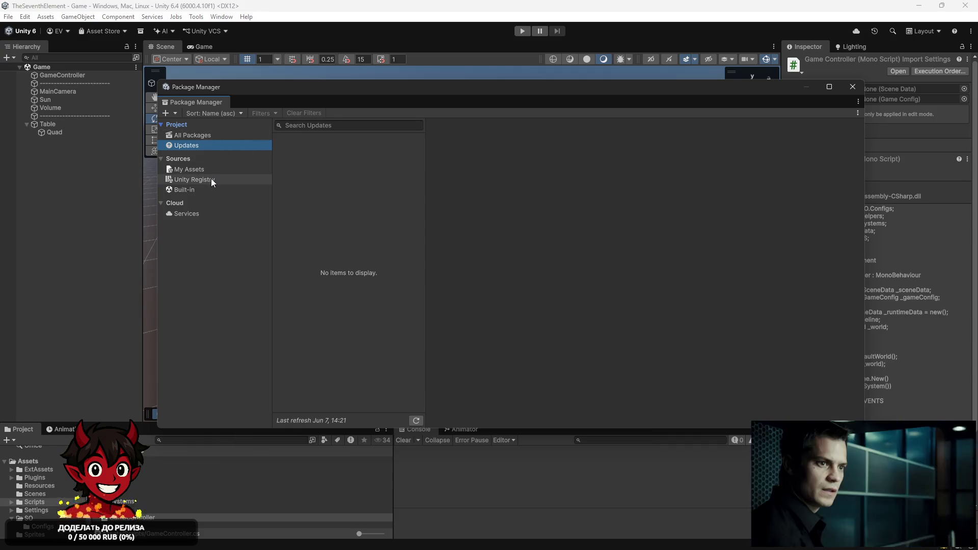
pyautogui.click(216, 138)
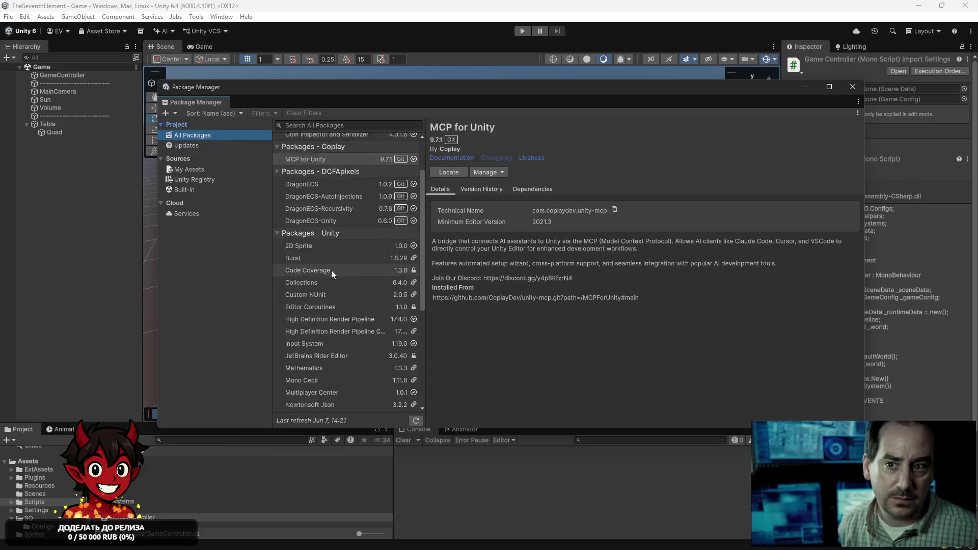
pyautogui.scroll(-10, 347, 329)
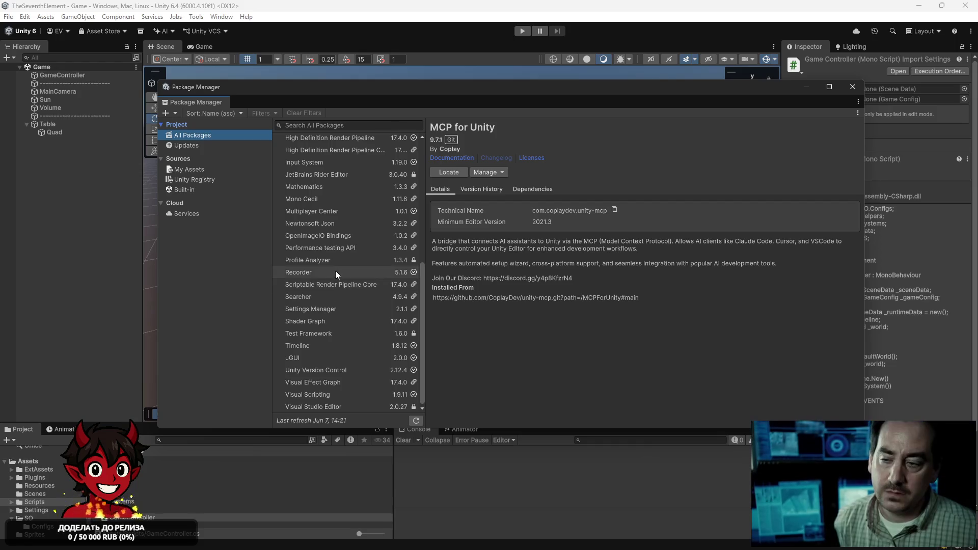
pyautogui.scroll(10, 333, 248)
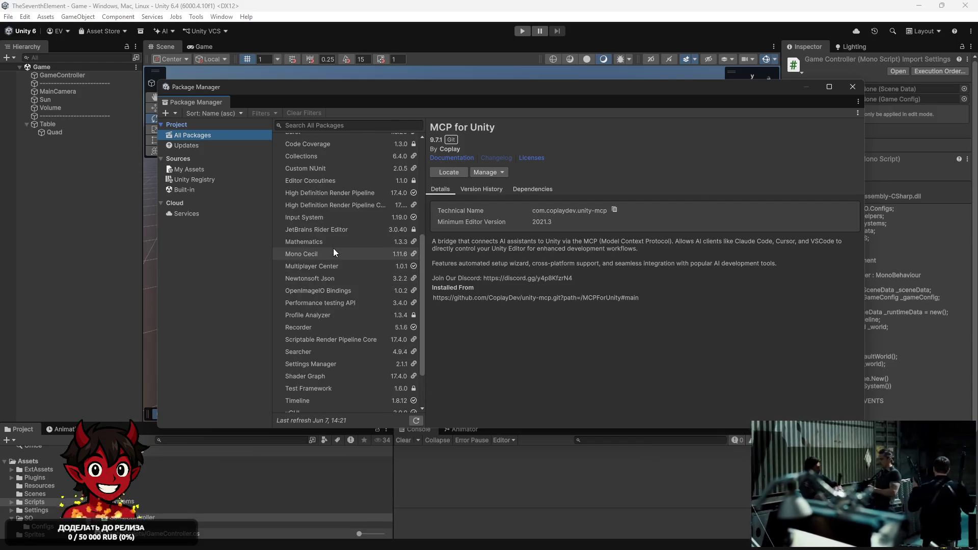
pyautogui.scroll(1, 326, 206)
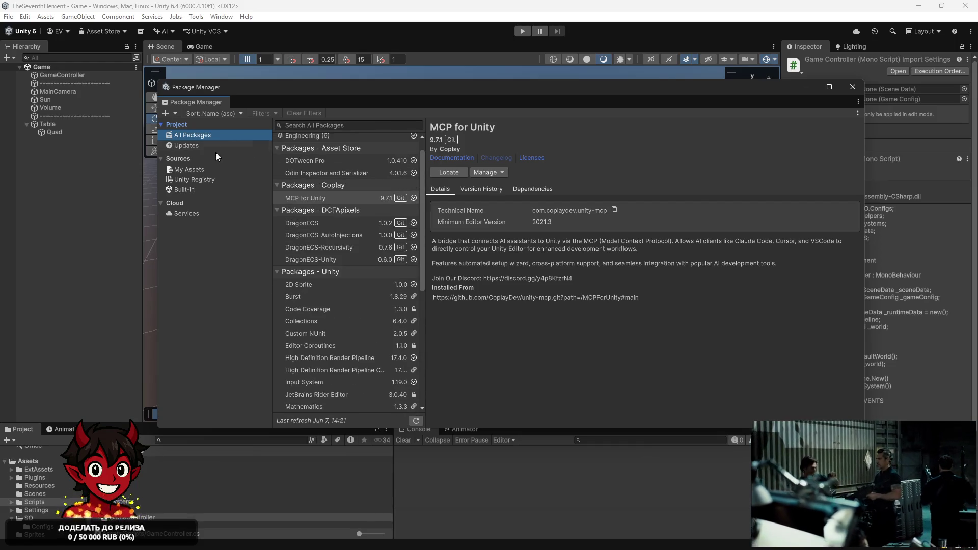
pyautogui.click(213, 180)
pyautogui.click(323, 126)
pyautogui.write('Rider')
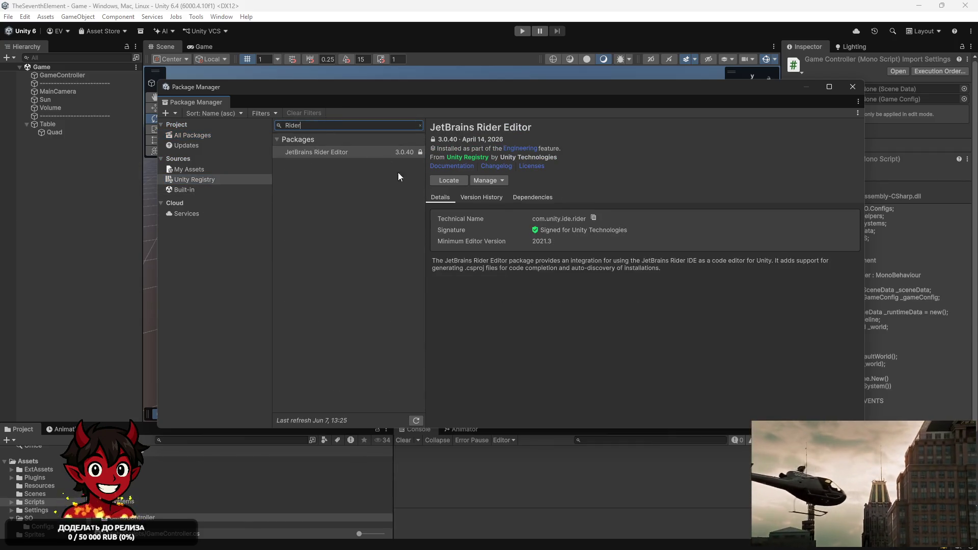
pyautogui.click(488, 181)
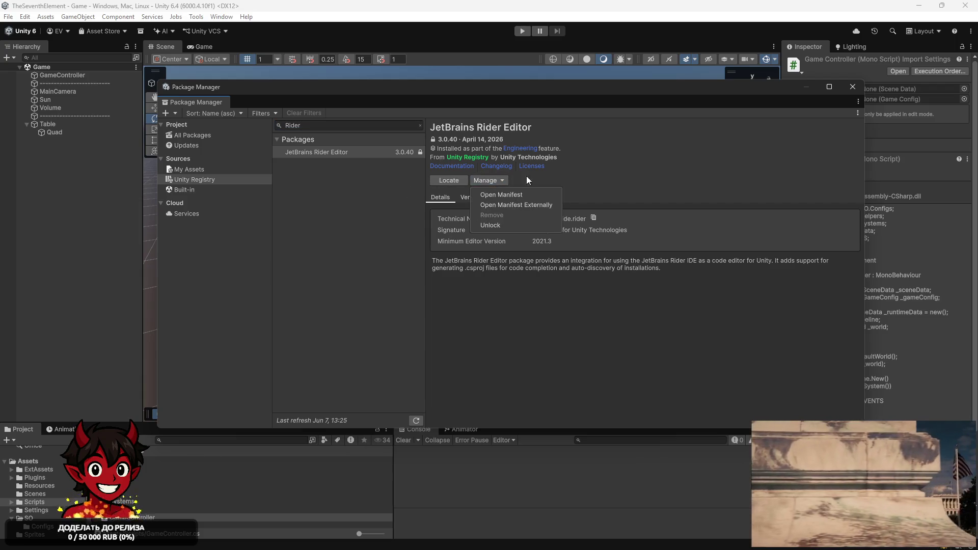
pyautogui.click(601, 165)
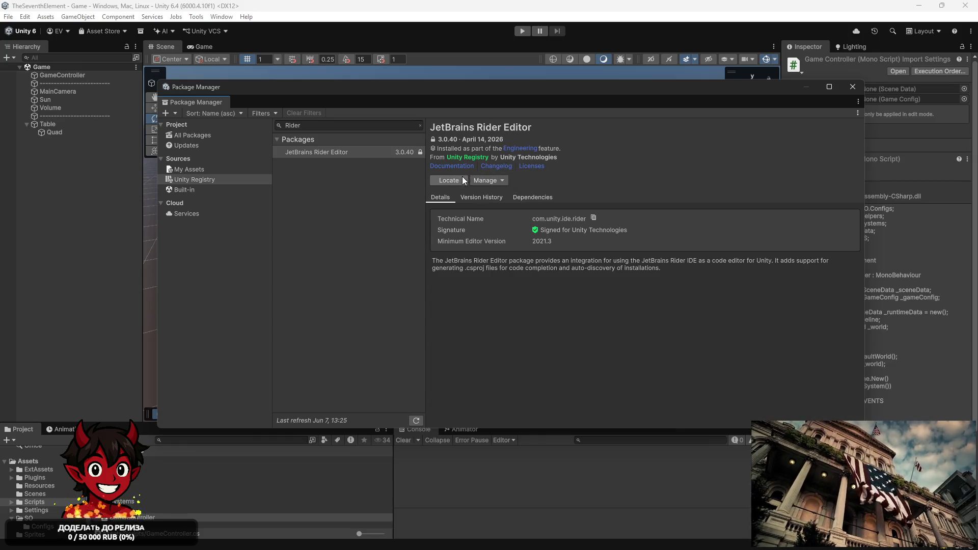
pyautogui.click(489, 181)
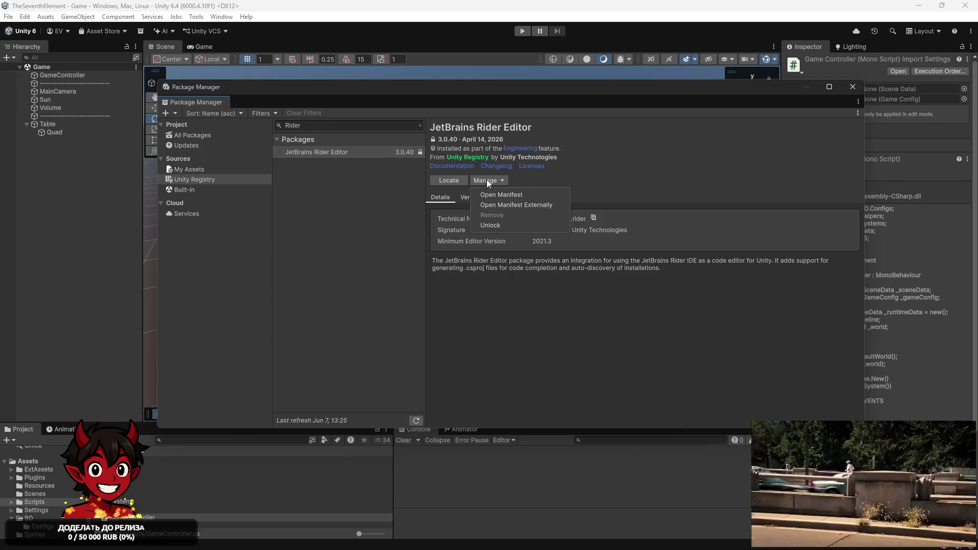
pyautogui.click(607, 167)
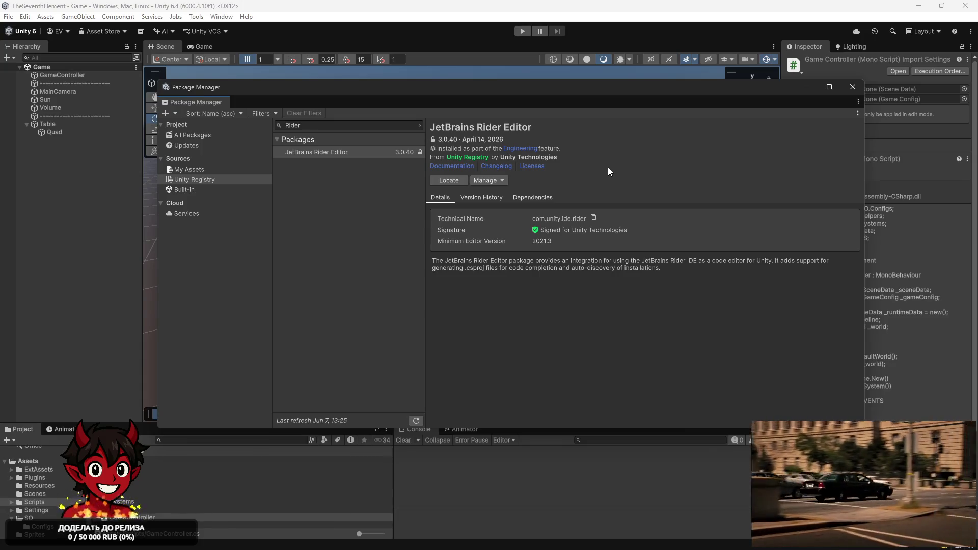
pyautogui.click(853, 87)
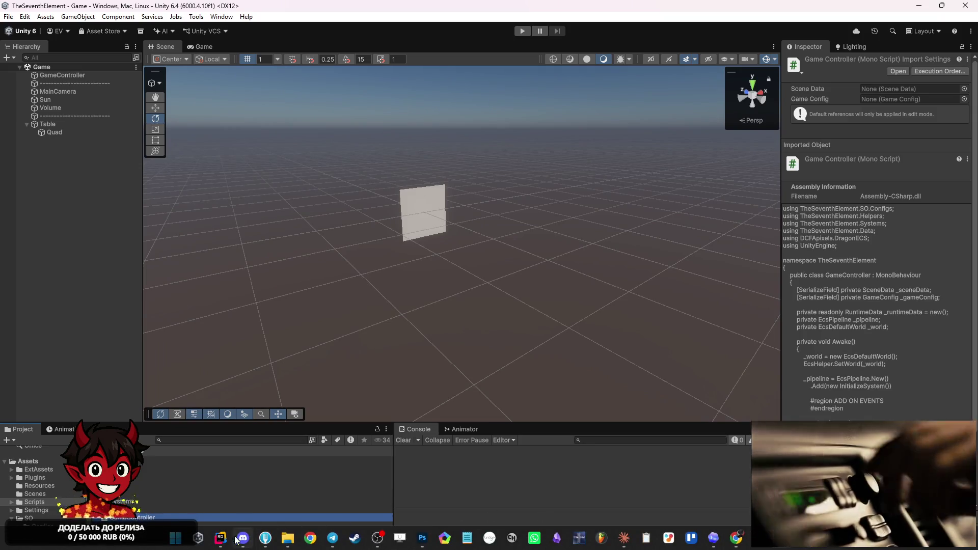
# Attach Rider's debugger to the Unity Editor and start Play mode in Unity.
pyautogui.click(222, 542)
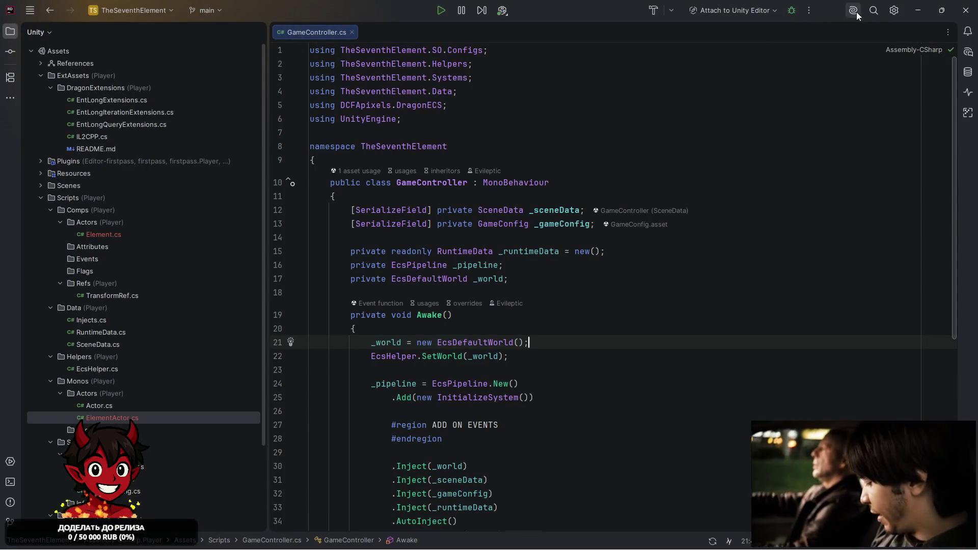
pyautogui.click(894, 11)
pyautogui.click(894, 11)
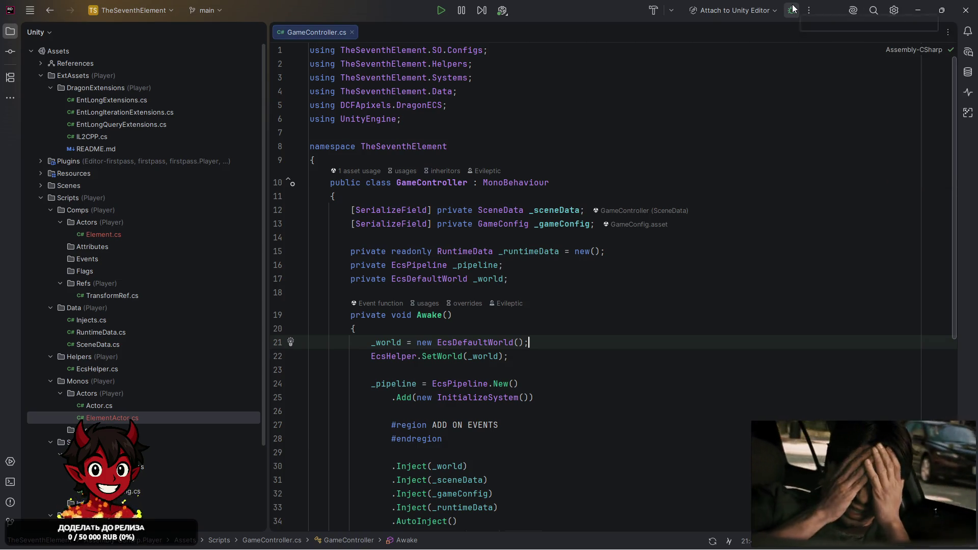
pyautogui.click(793, 8)
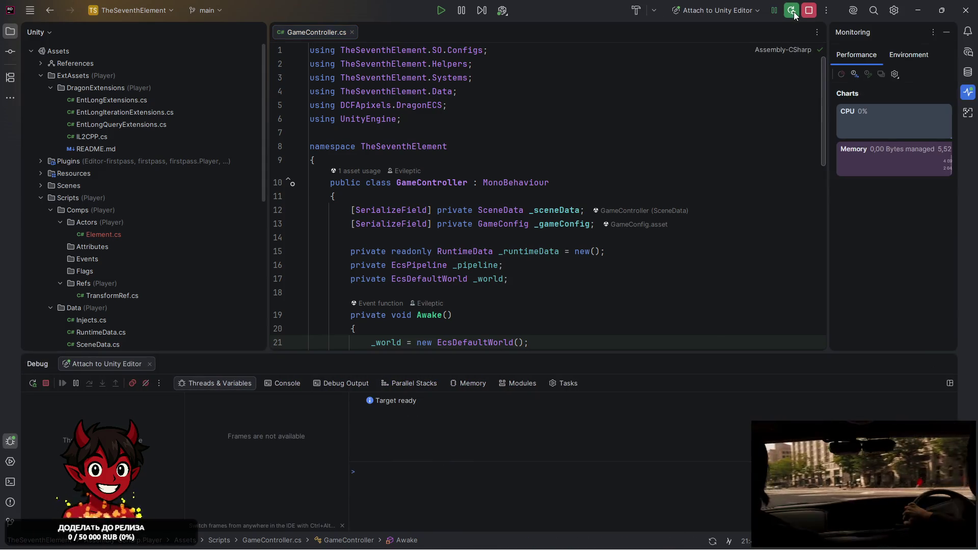
pyautogui.moveTo(691, 546)
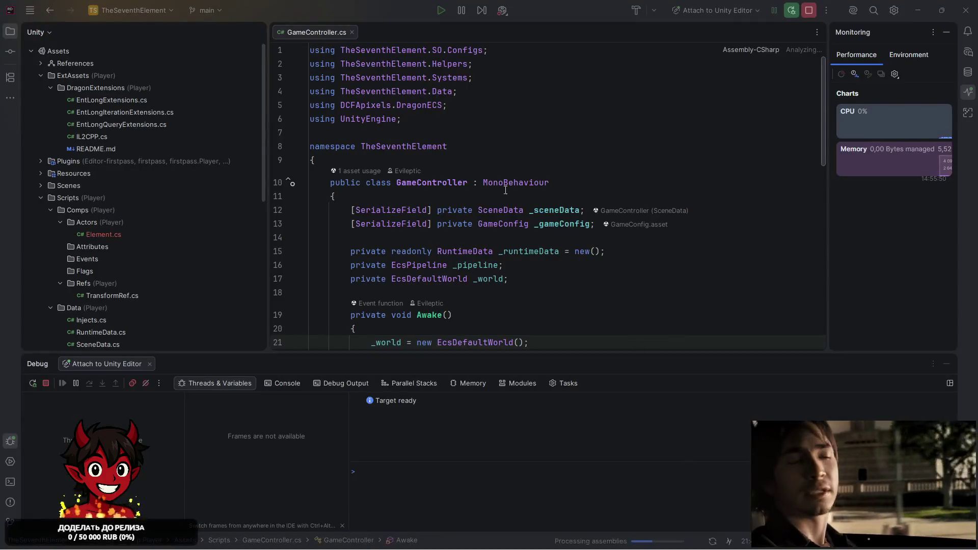
pyautogui.hotkey('alt', 'Tab')
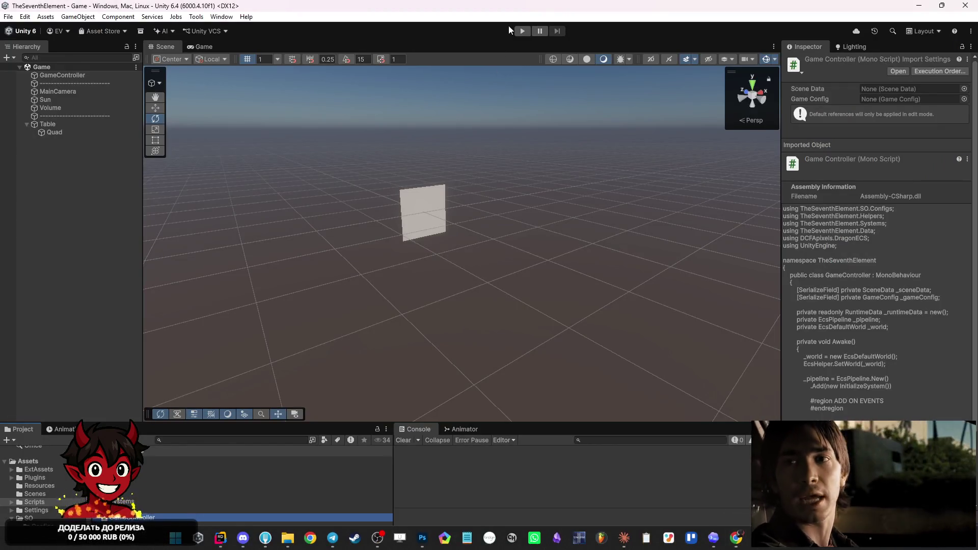
pyautogui.click(523, 32)
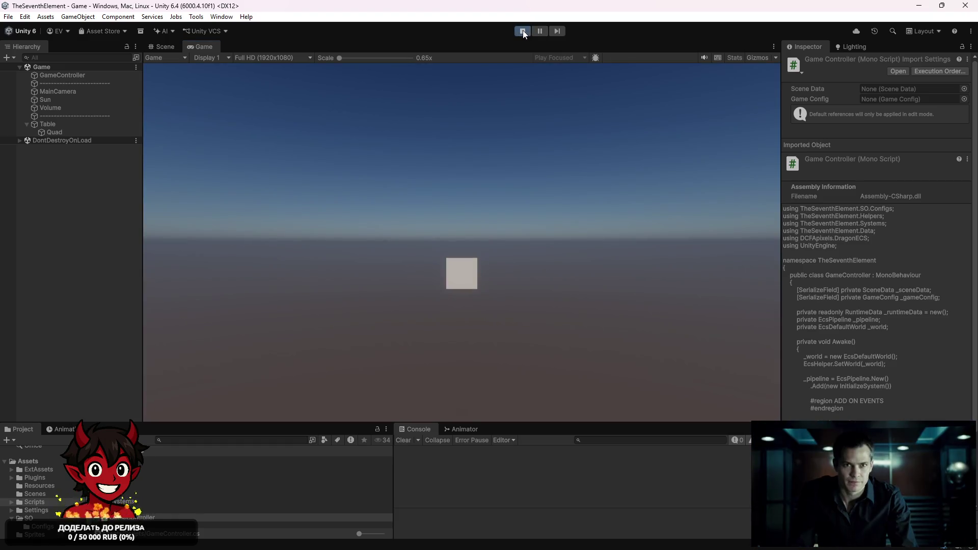
# Stop Play mode and delete ElementActor.cs from Monos/Actors, confirming the prompt.
pyautogui.click(523, 31)
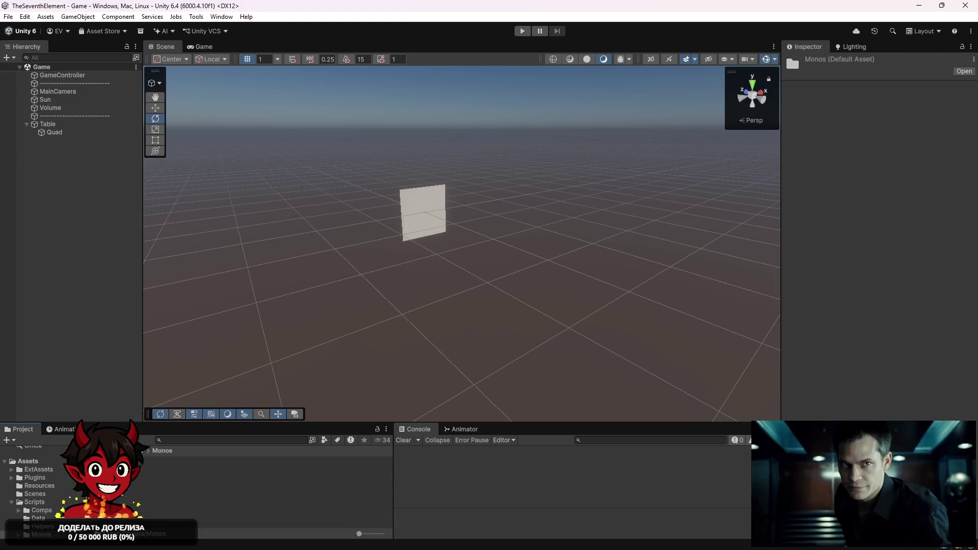
pyautogui.click(204, 468)
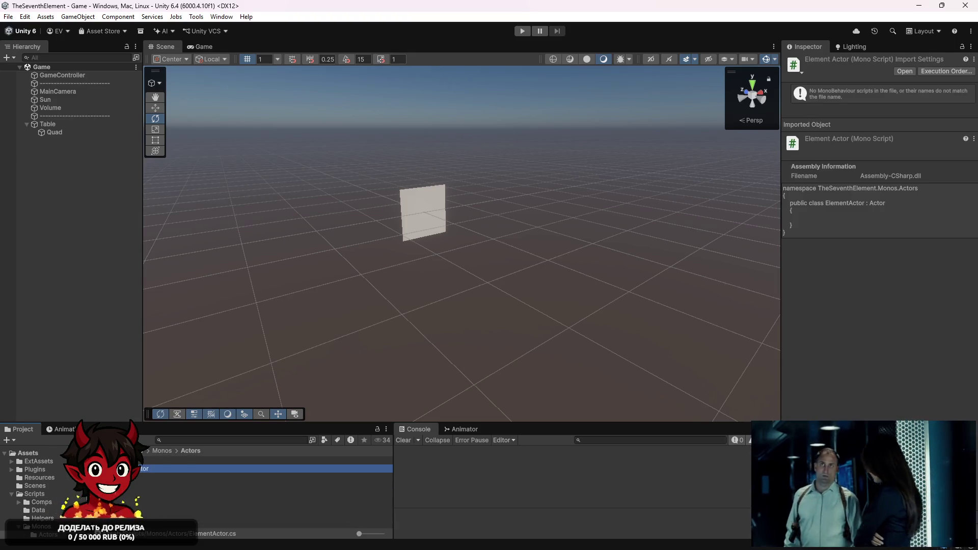
pyautogui.press('Delete')
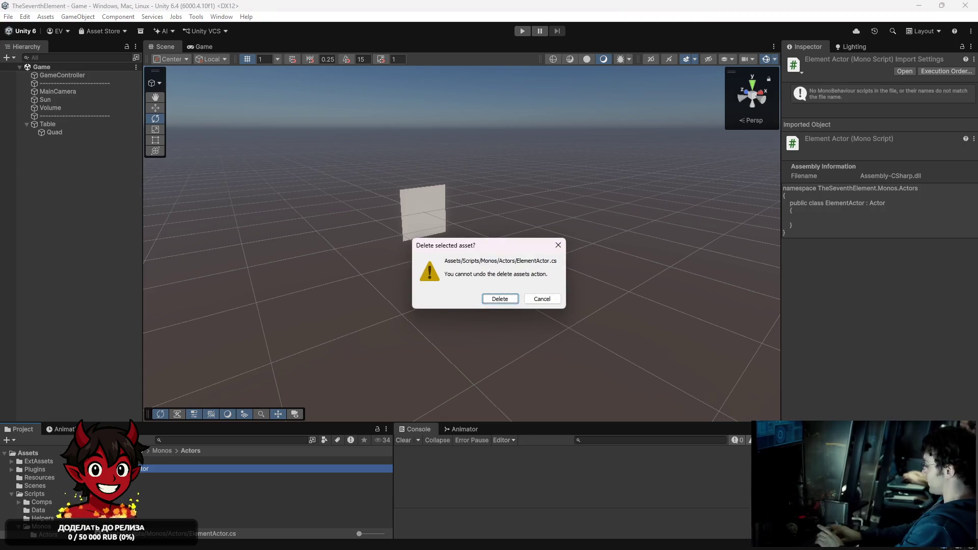
pyautogui.press('Return')
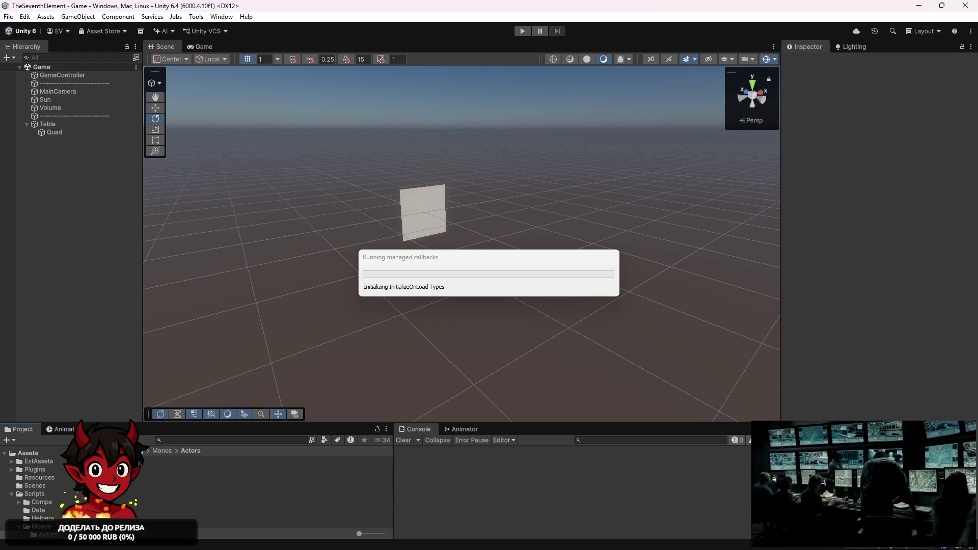
# Stop Rider's running debug session and minimise Rider.
pyautogui.moveTo(266, 538)
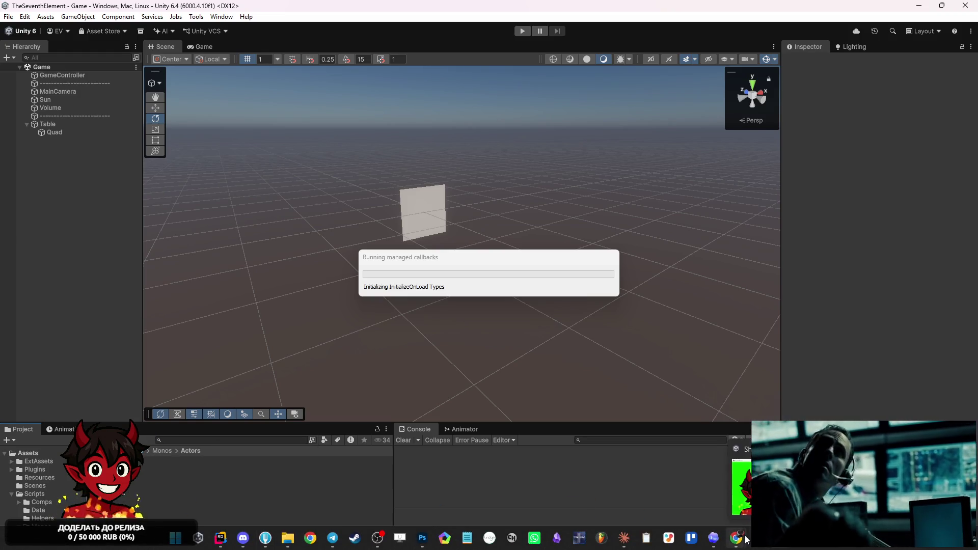
pyautogui.moveTo(758, 538)
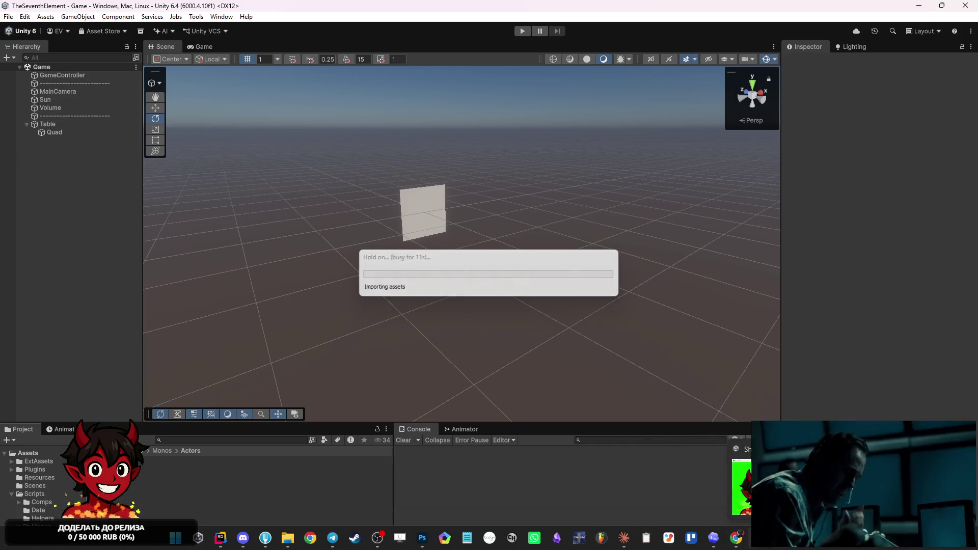
pyautogui.click(705, 476)
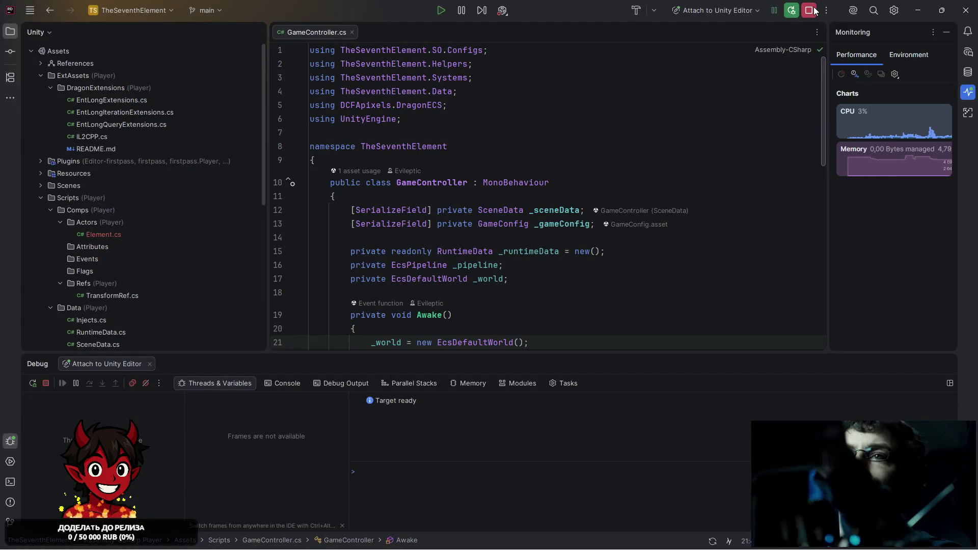
pyautogui.click(809, 10)
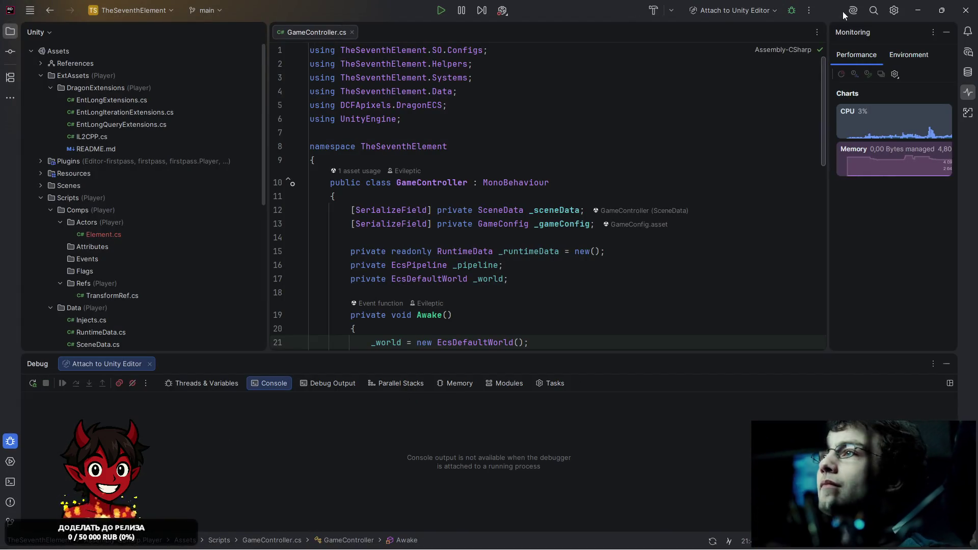
pyautogui.click(916, 9)
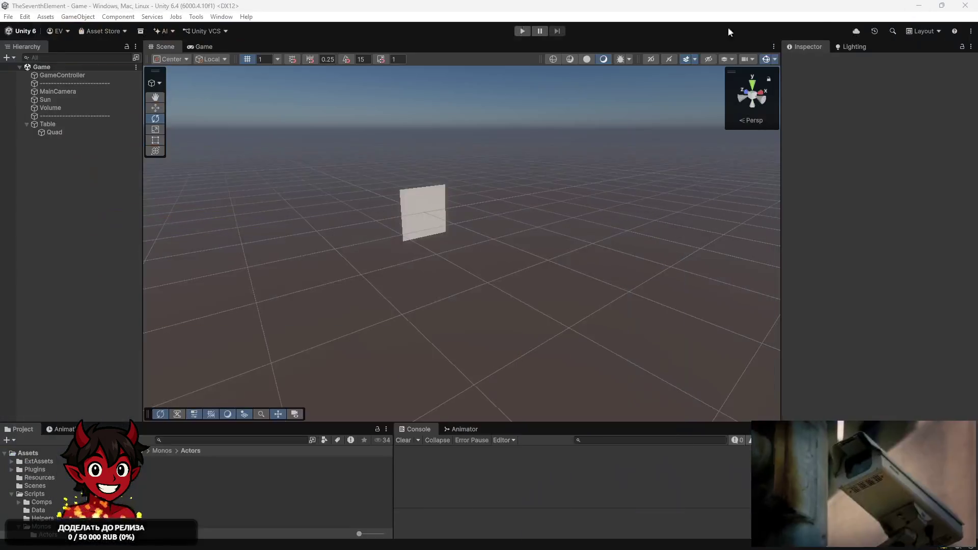
# Create a MonoBehaviour script named ElementActor in the Actors folder.
pyautogui.rightClick(154, 503)
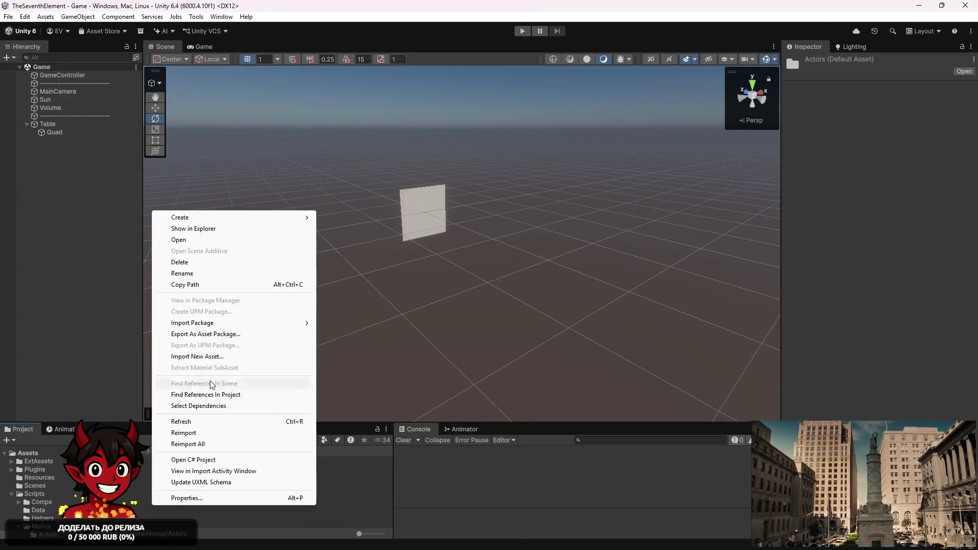
pyautogui.moveTo(229, 218)
pyautogui.click(362, 240)
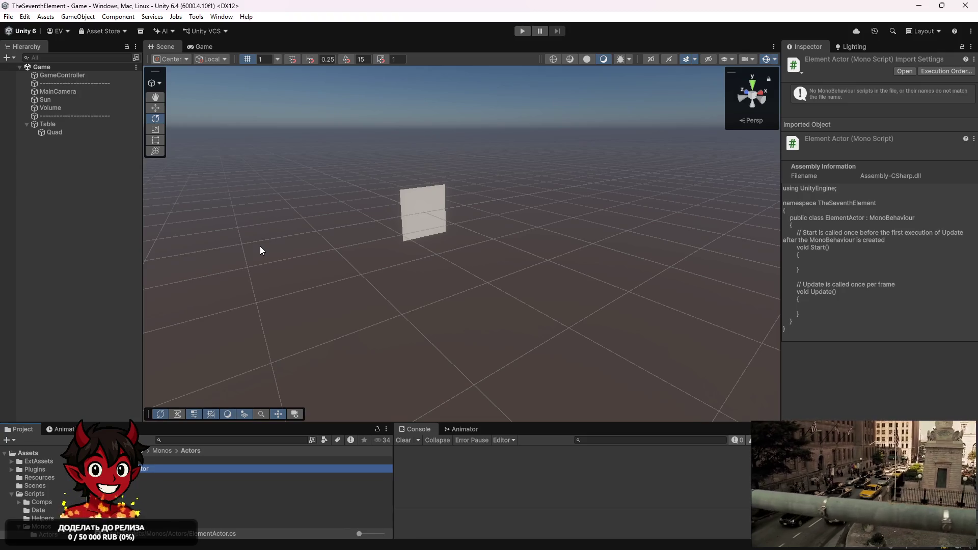
pyautogui.press('Return')
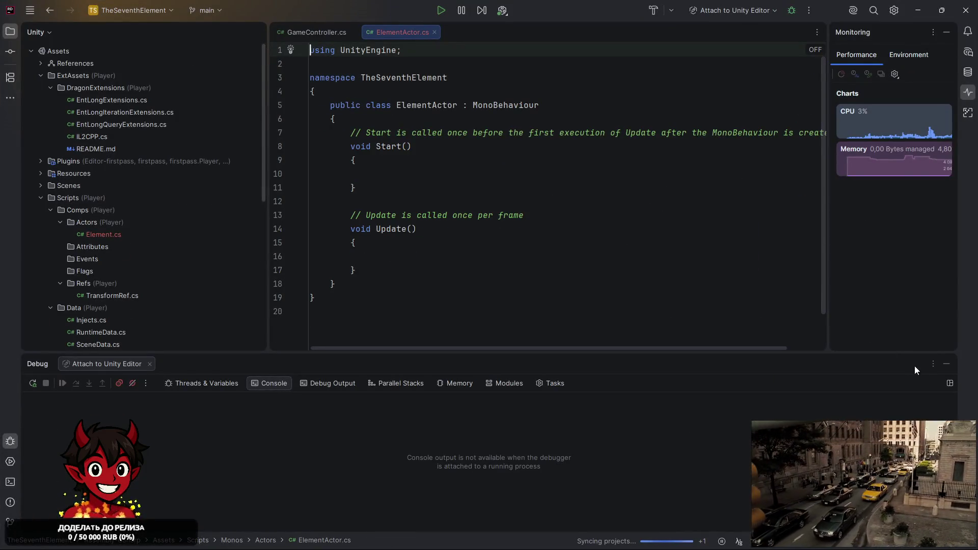
# Remove the template Start/Update methods and the MonoBehaviour base from ElementActor.
pyautogui.click(946, 364)
pyautogui.click(945, 31)
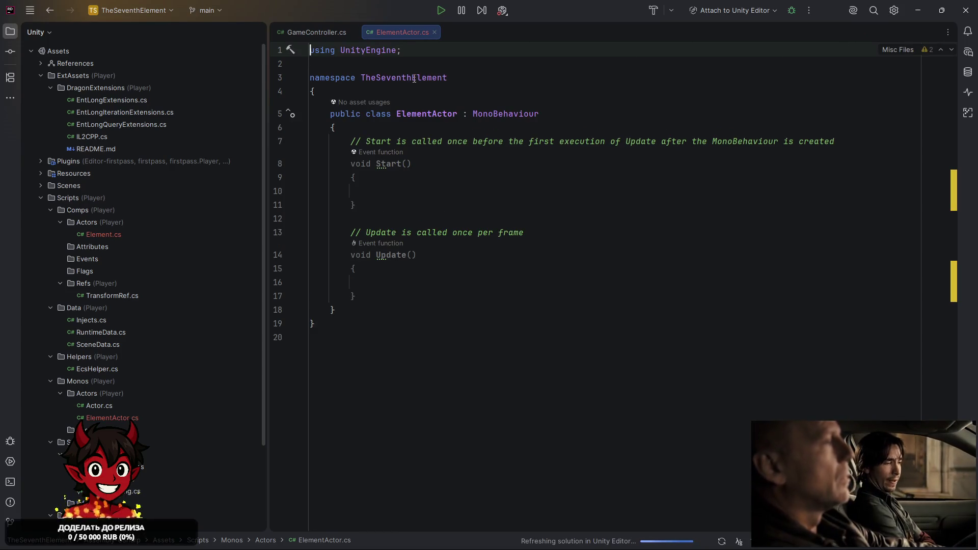
pyautogui.moveTo(377, 297); pyautogui.dragTo(334, 127)
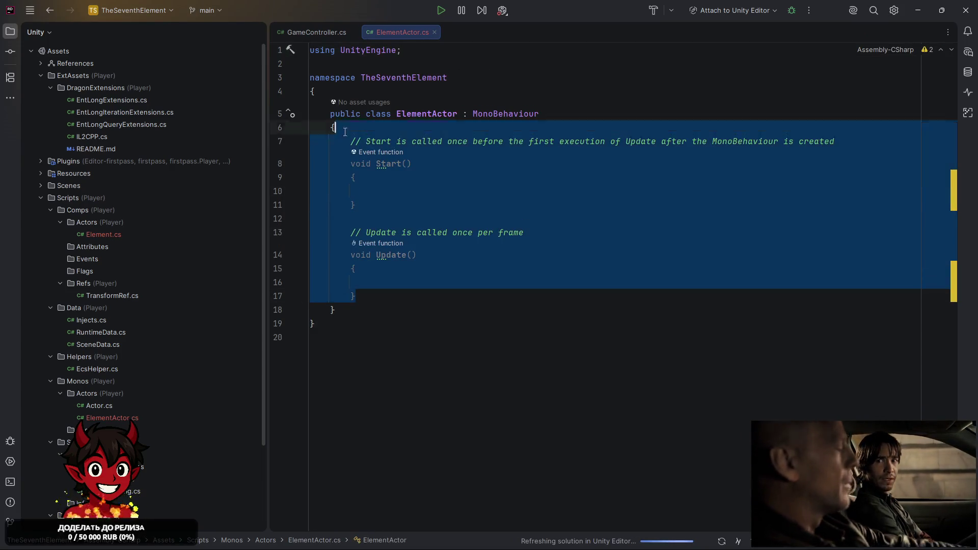
pyautogui.press('BackSpace')
pyautogui.press('Return')
pyautogui.doubleClick(535, 114)
pyautogui.press('BackSpace')
pyautogui.press('BackSpace')
pyautogui.press('BackSpace')
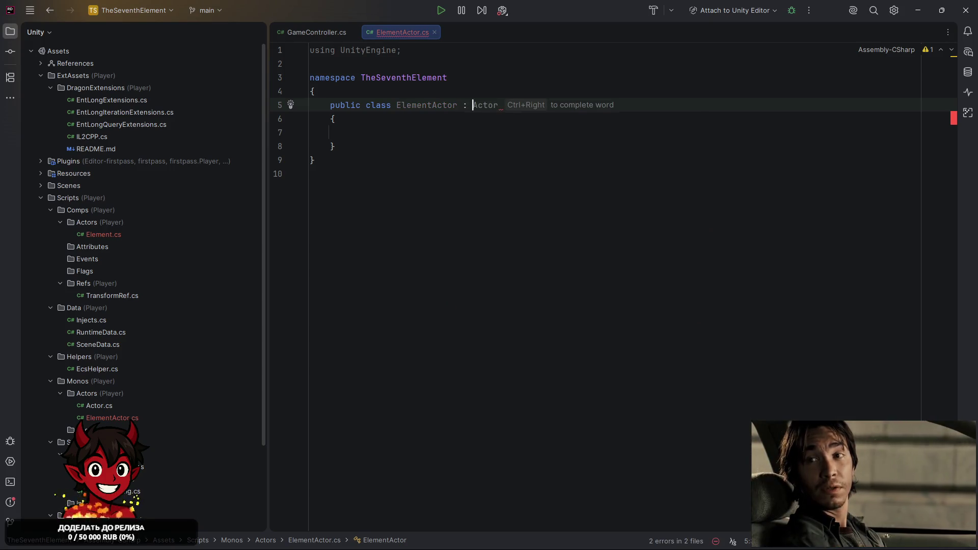
pyautogui.write('Ac')
pyautogui.press('BackSpace')
pyautogui.press('BackSpace')
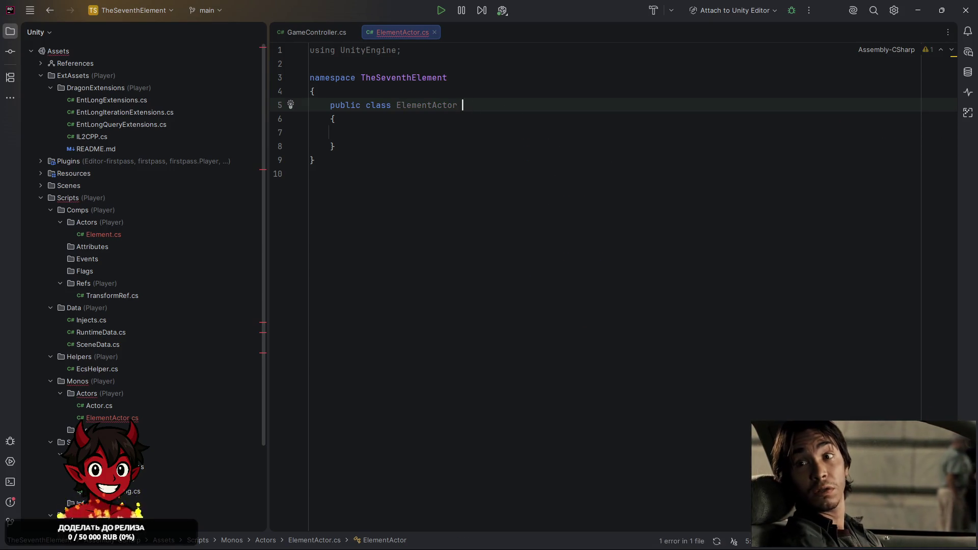
# Move ElementActor into the Monos.Actors namespace, derive it from Actor, and generate ExpandEntity.
pyautogui.click(517, 78)
pyautogui.write('.Monos.')
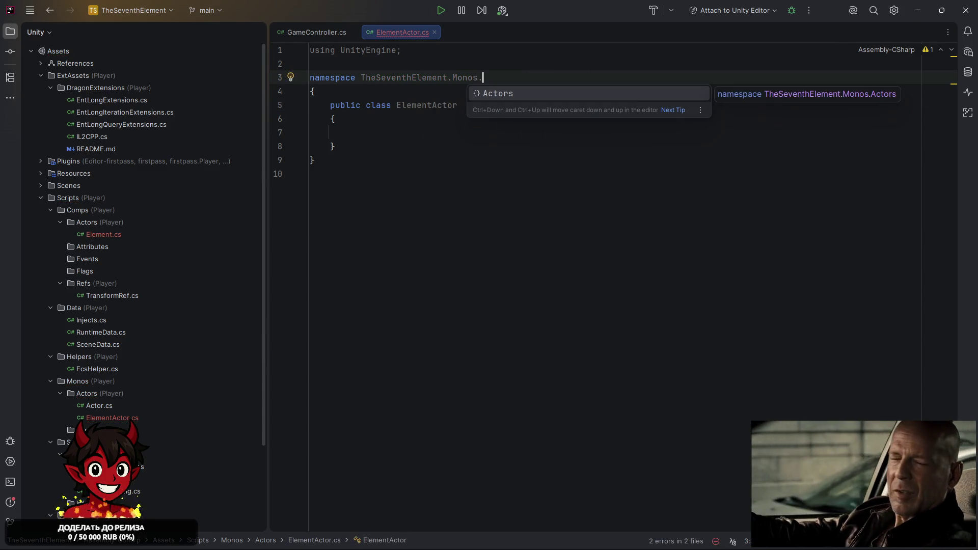
pyautogui.press('Return')
pyautogui.click(493, 104)
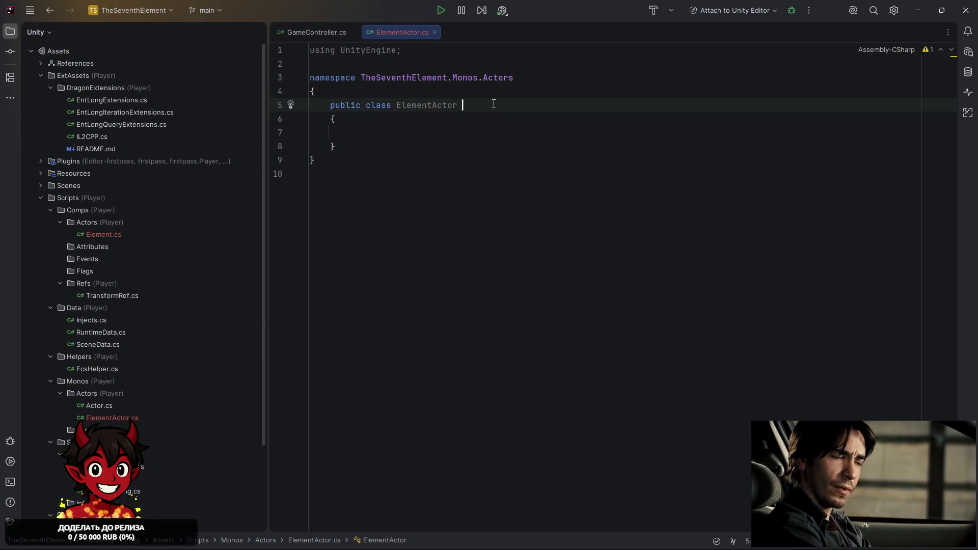
pyautogui.write(': Actor')
pyautogui.press('Return')
pyautogui.hotkey('alt', 'Return')
pyautogui.press('Return')
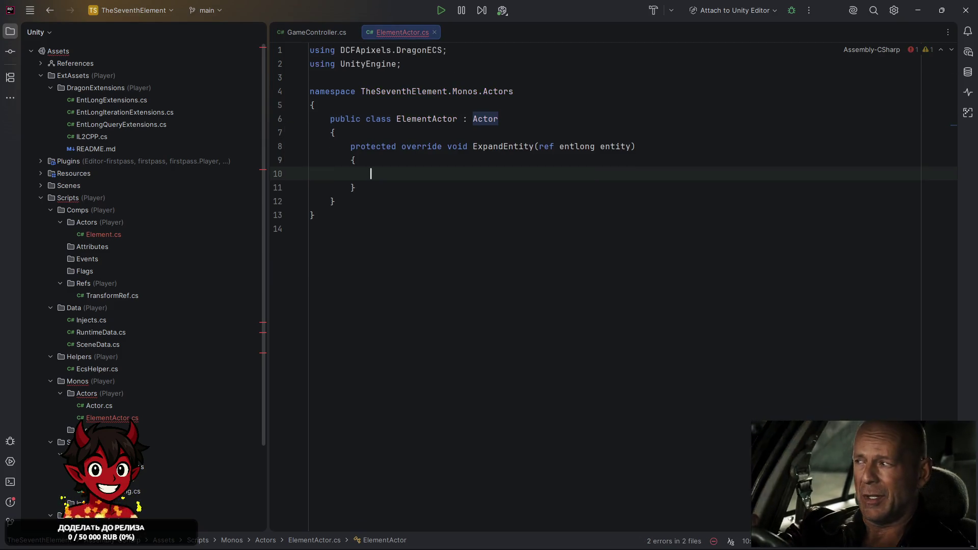
# Implement ExpandEntity as entity.Get<Element>().MonoRef = this, importing Element.
pyautogui.write('entity.ge')
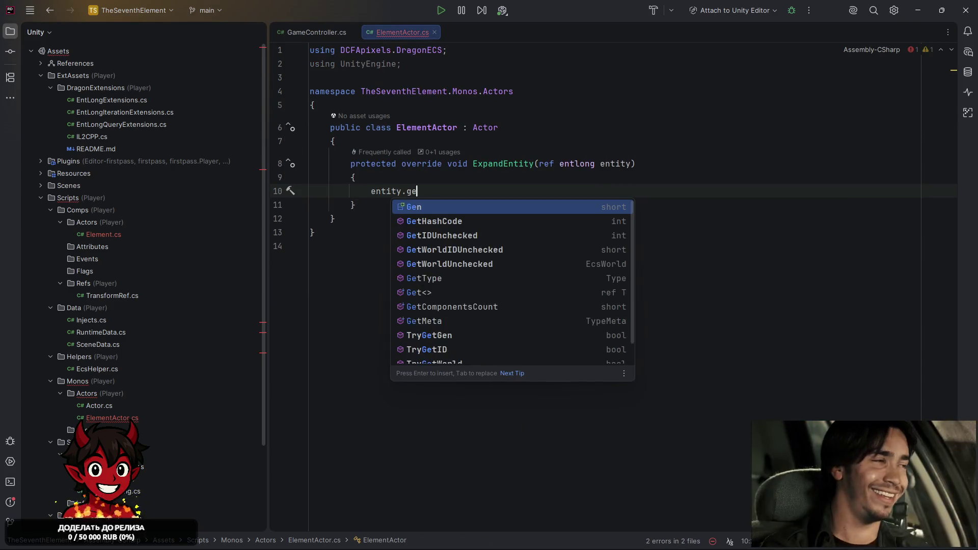
pyautogui.write('t')
pyautogui.press('Return')
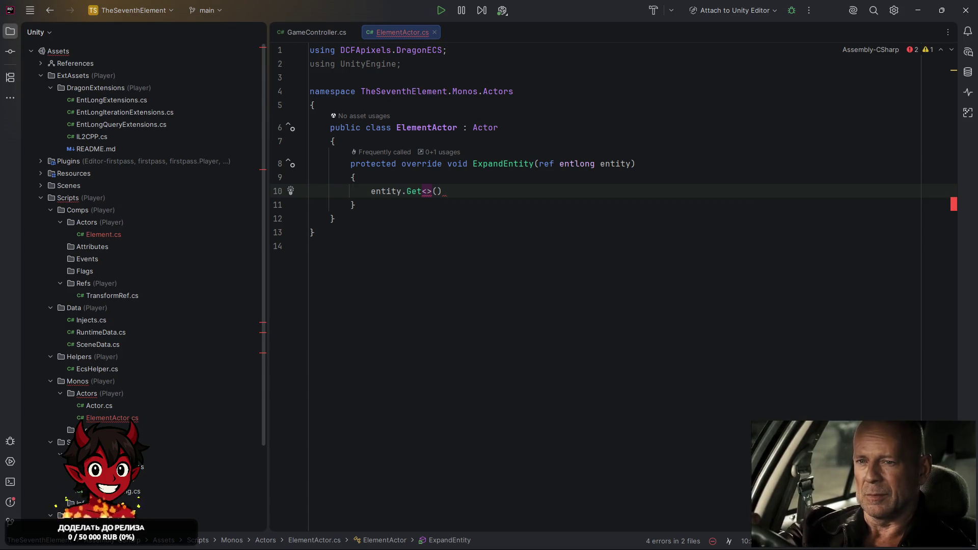
pyautogui.write('Element')
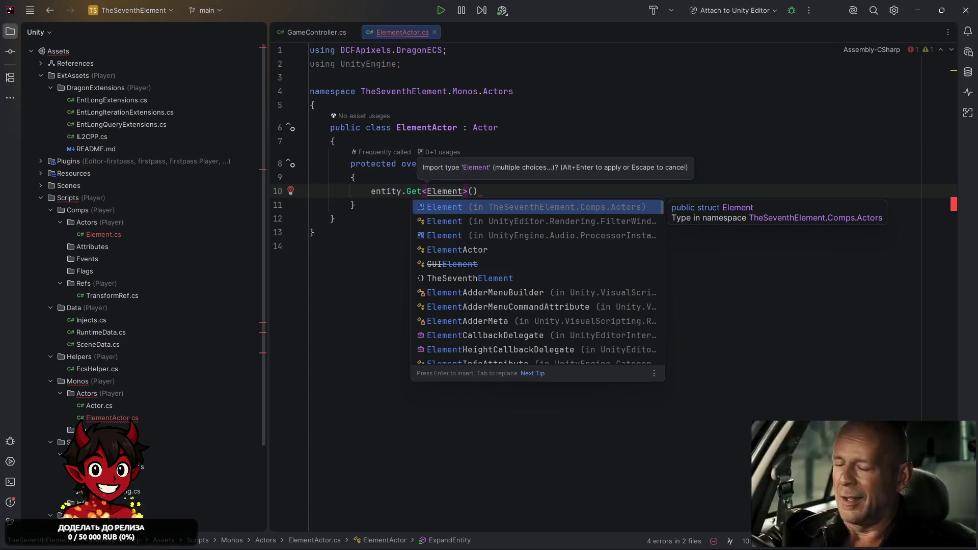
pyautogui.press('Return')
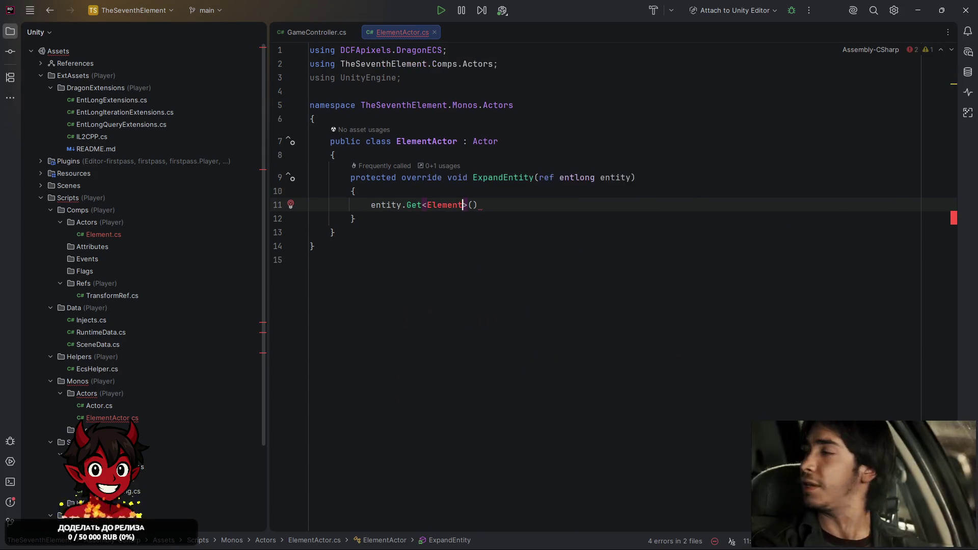
pyautogui.write('.MI')
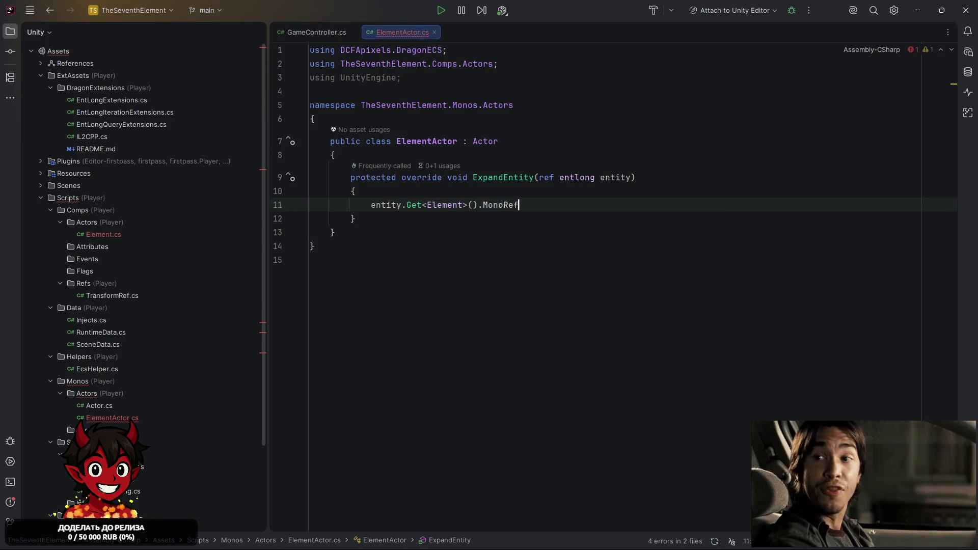
pyautogui.write(' this;')
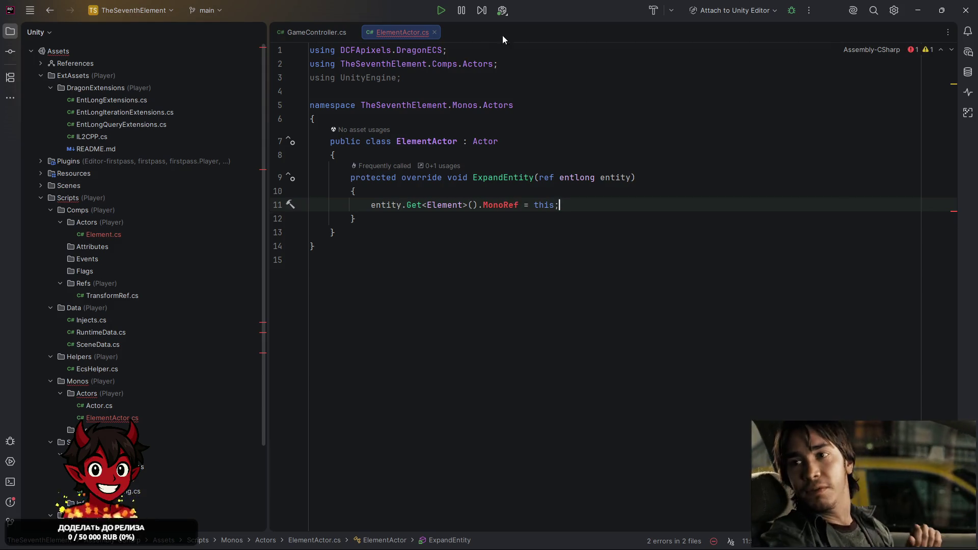
# Reorder the using lines and delete the unused UnityEngine using.
pyautogui.click(530, 77)
pyautogui.click(540, 66)
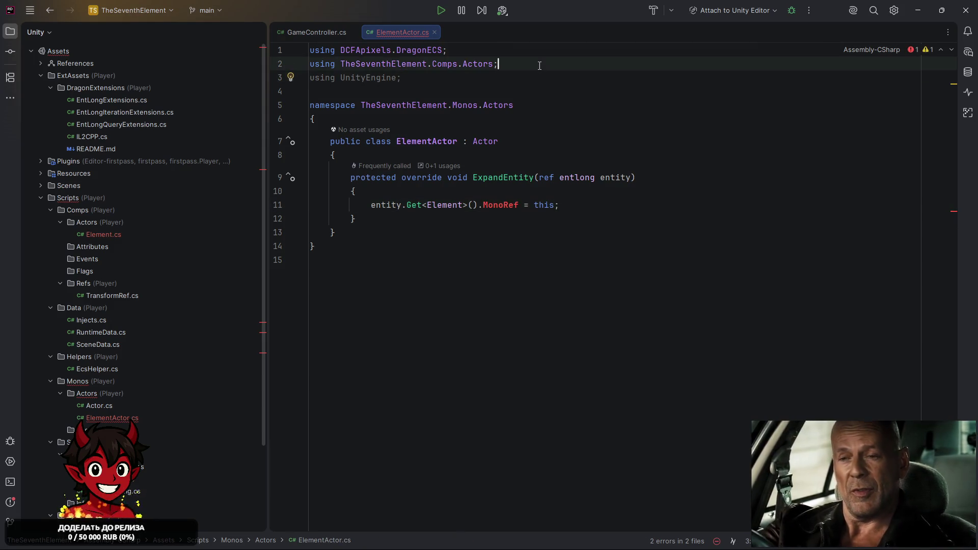
pyautogui.hotkey('alt', 'shift', 'Up')
pyautogui.hotkey('shift', 'Down')
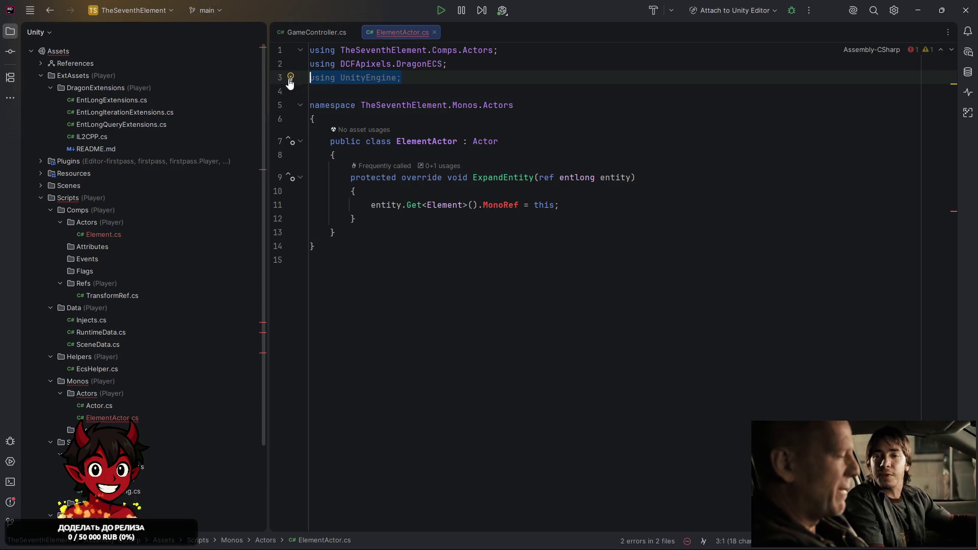
pyautogui.press('BackSpace')
# Go to the Element struct definition and begin a new public field.
pyautogui.keyDown('ctrl'); pyautogui.click(458, 194); pyautogui.keyUp('ctrl')
pyautogui.click(382, 127)
pyautogui.press('Return')
pyautogui.write('pub')
pyautogui.press('Return')
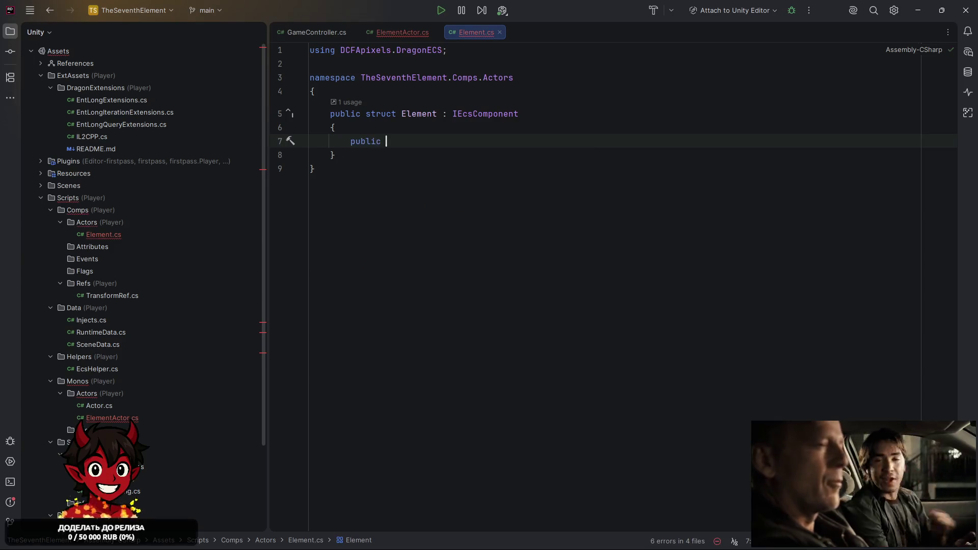
# Type the Element field as ElementActor, named starting with MonoRef, and reorder the usings.
pyautogui.write('ElementAc')
pyautogui.press('Return')
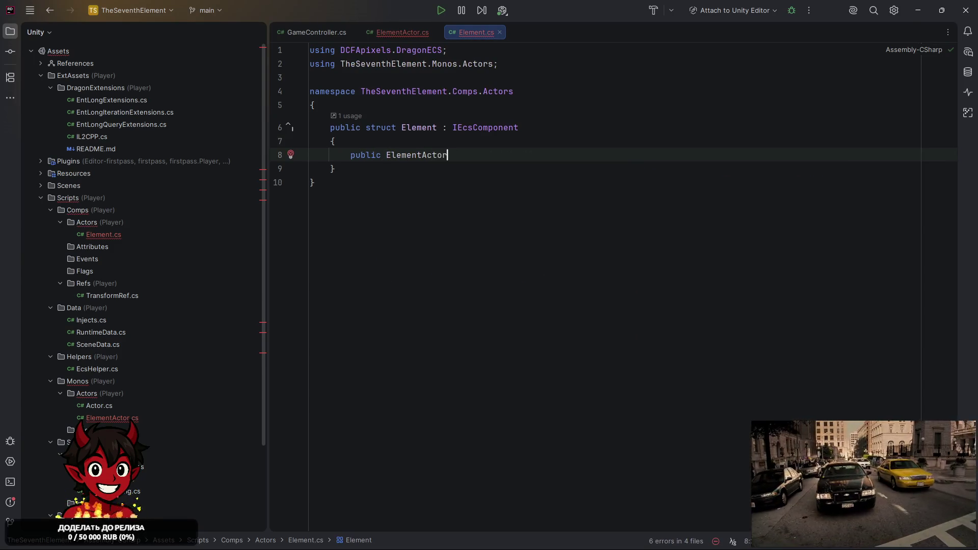
pyautogui.write(' MonoRef;')
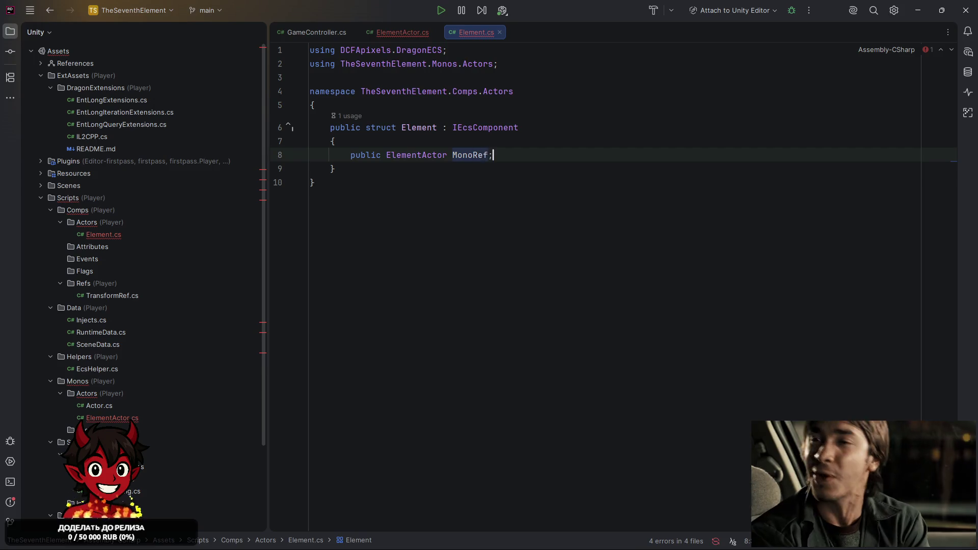
pyautogui.click(535, 65)
pyautogui.hotkey('alt', 'shift', 'Up')
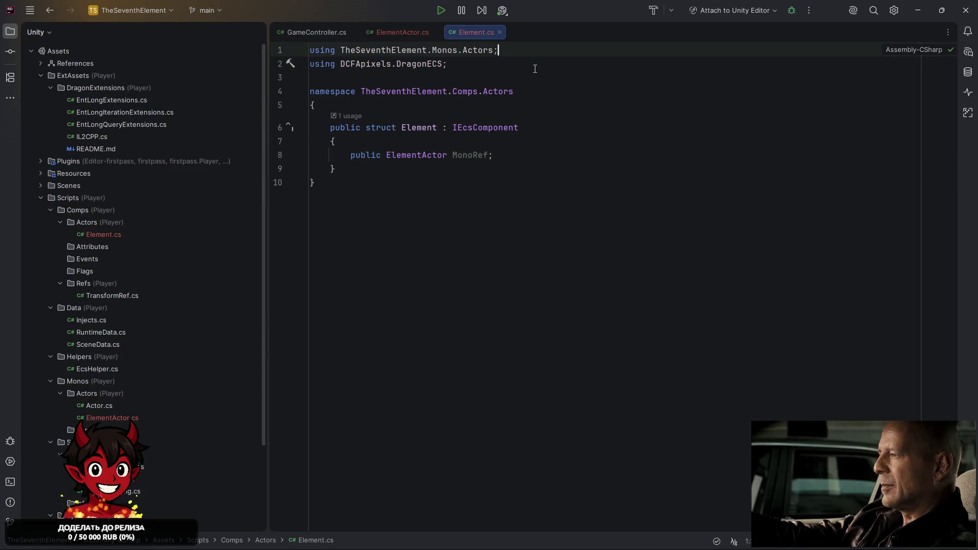
# Look over GameController.cs, then bring up the context menu for the Data folder.
pyautogui.click(397, 33)
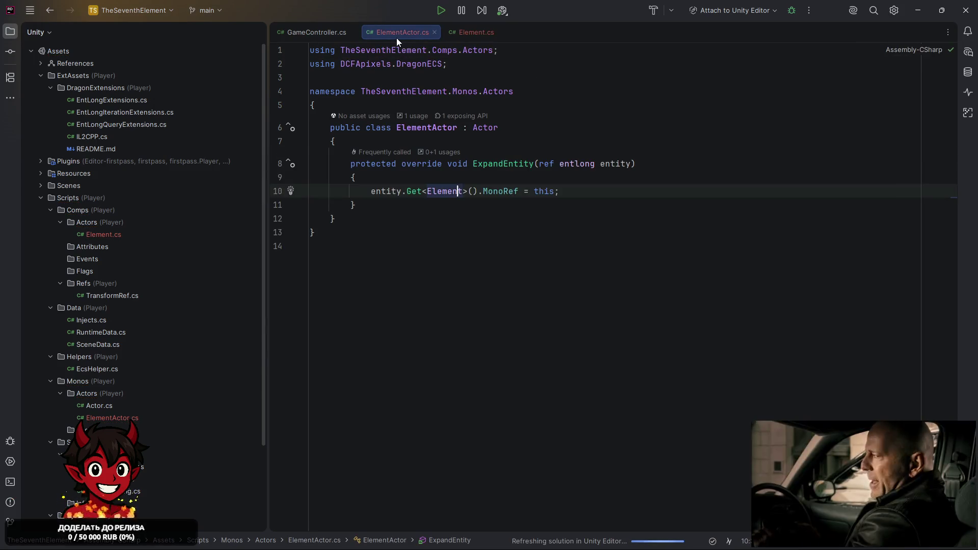
pyautogui.click(290, 29)
pyautogui.scroll(-6, 468, 267)
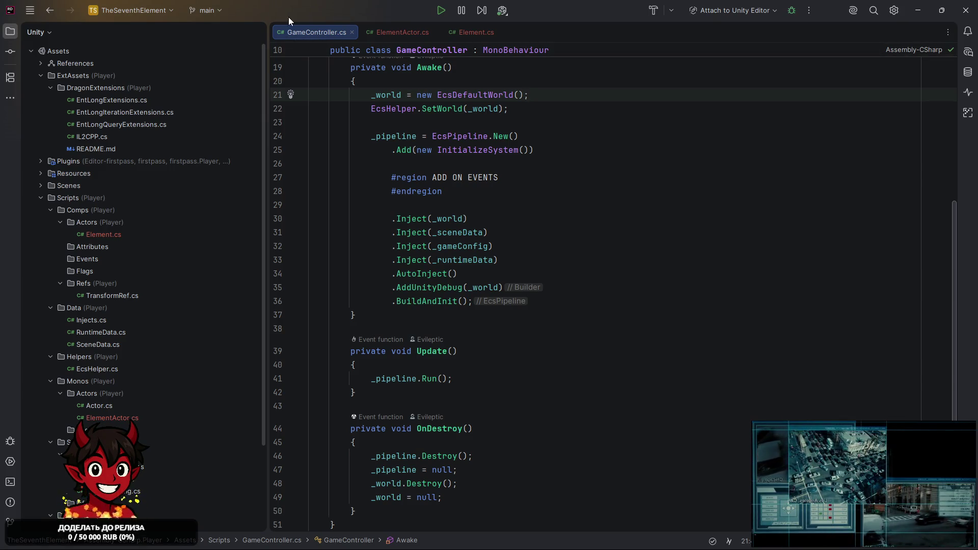
pyautogui.scroll(6, 512, 178)
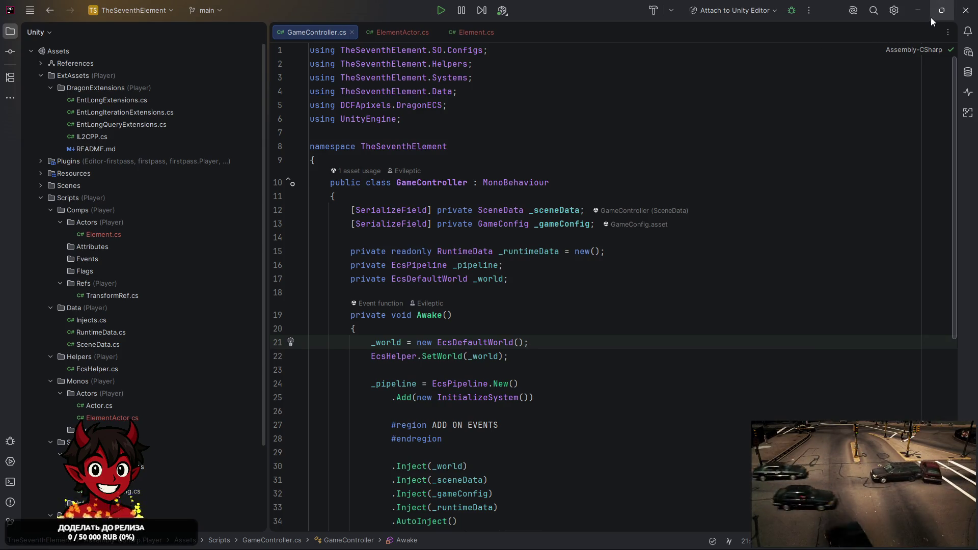
pyautogui.scroll(-4, 87, 280)
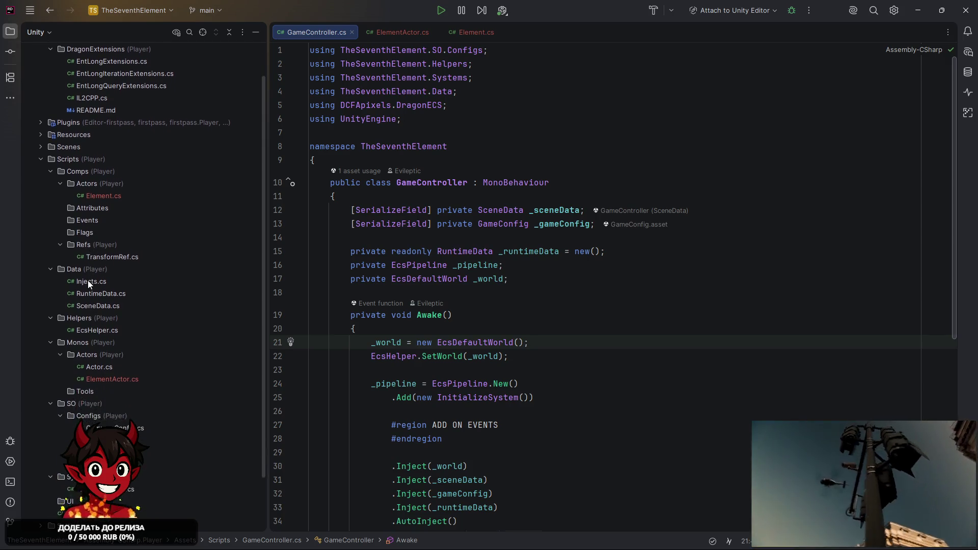
pyautogui.rightClick(93, 210)
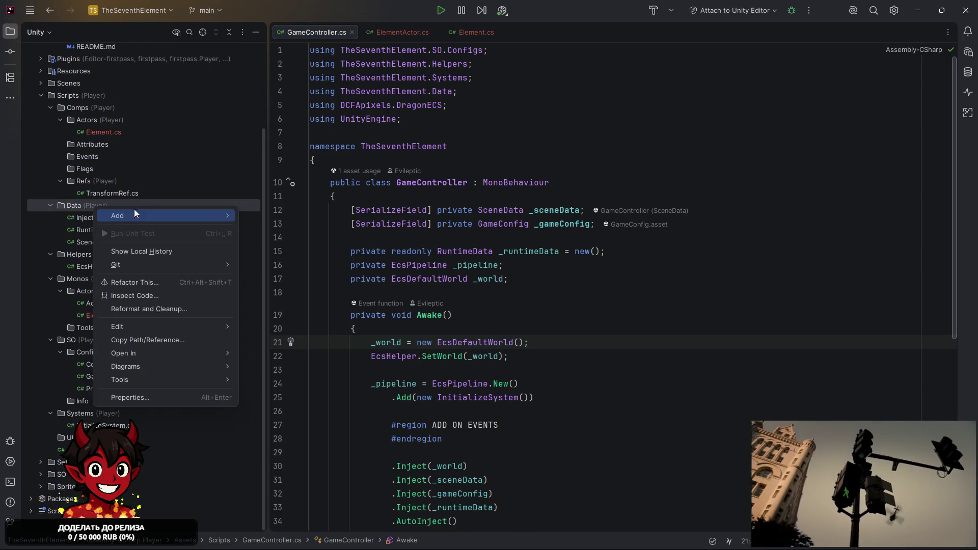
# Create a new Enums.cs class file in Data and delete its empty class block.
pyautogui.moveTo(188, 215)
pyautogui.click(257, 212)
pyautogui.write('ums')
pyautogui.press('Return')
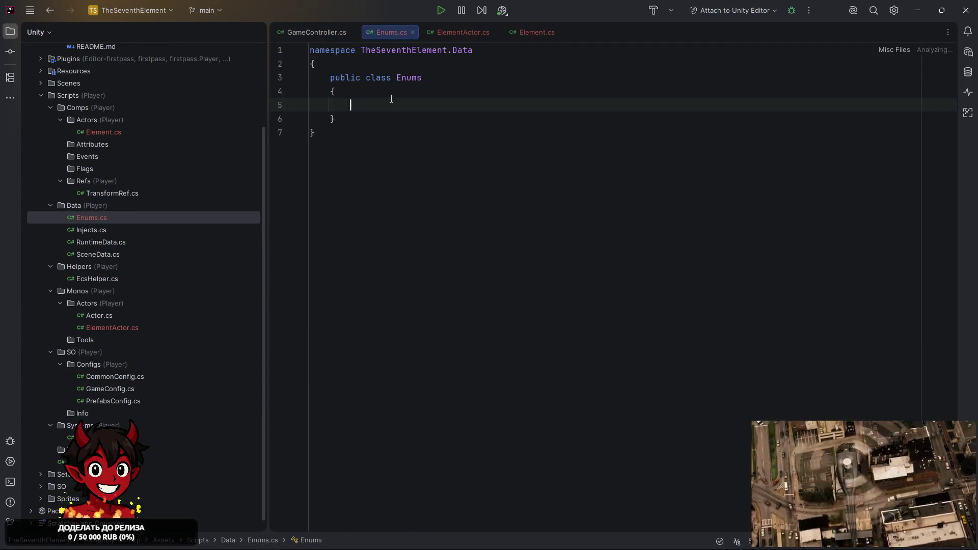
pyautogui.hotkey('ctrl', 'w')
pyautogui.hotkey('ctrl', 'w')
pyautogui.hotkey('ctrl', 'w')
pyautogui.press('Delete')
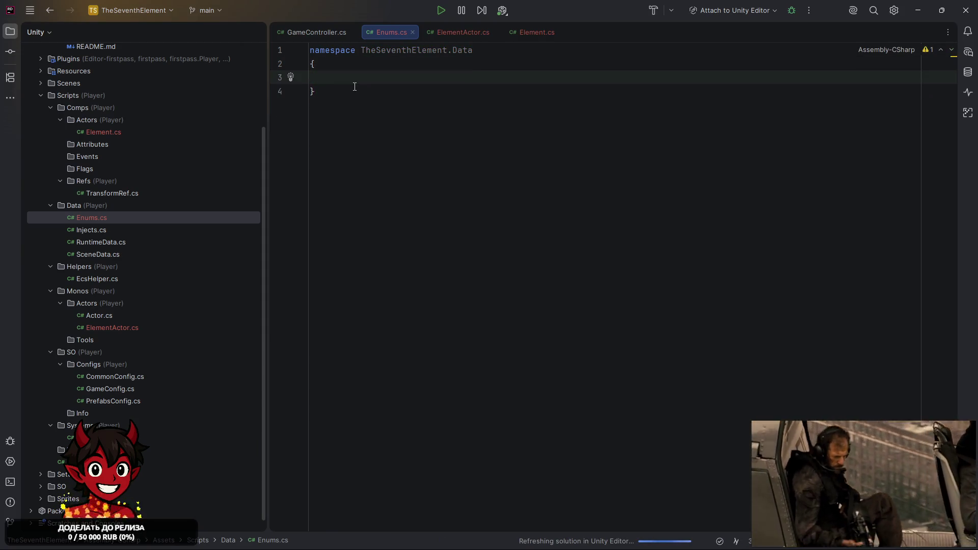
# Declare public enum ElementType with the values Fire and Water.
pyautogui.write('public enu')
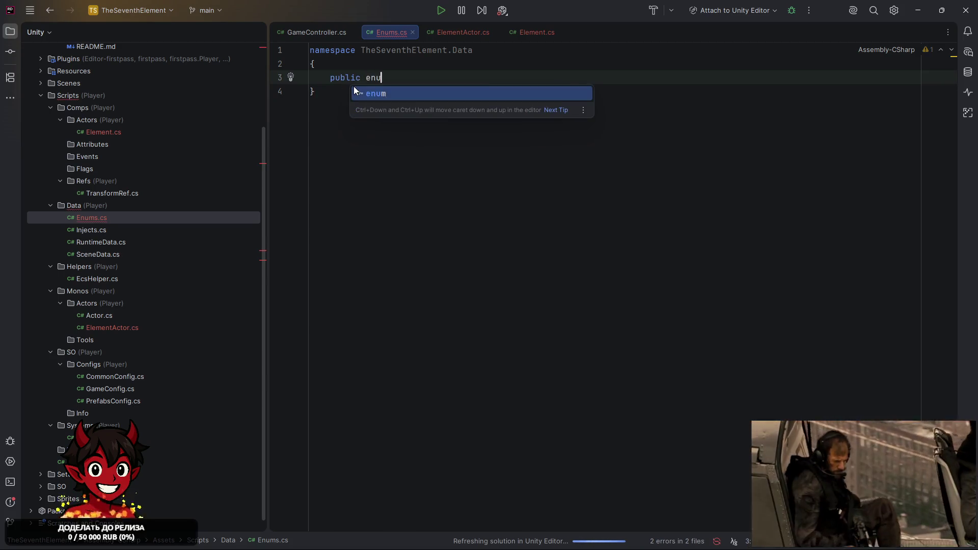
pyautogui.write('m Element')
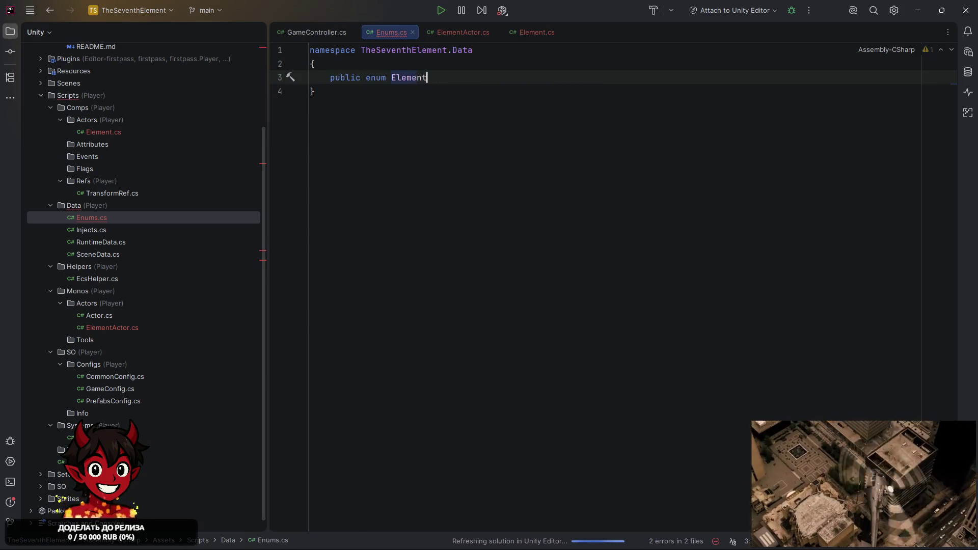
pyautogui.write('Type{')
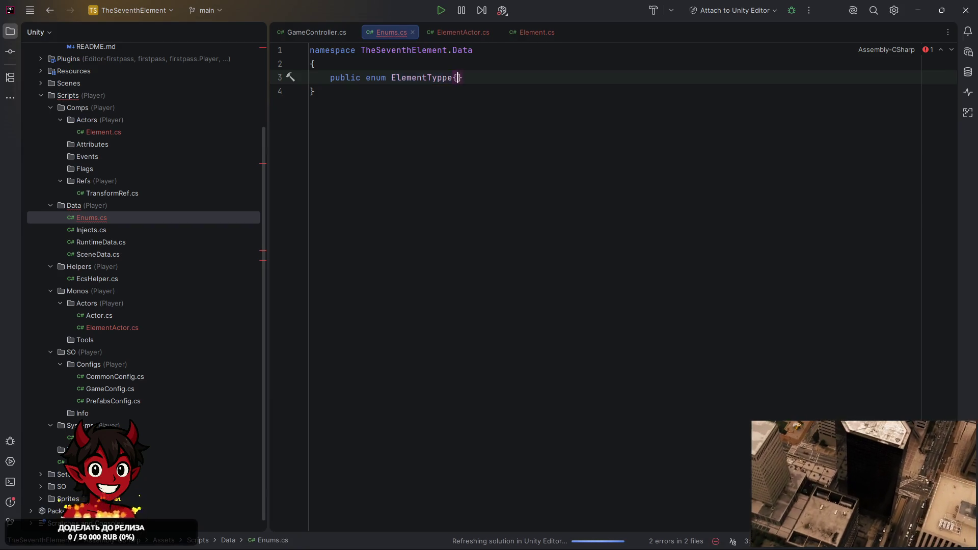
pyautogui.press('Return')
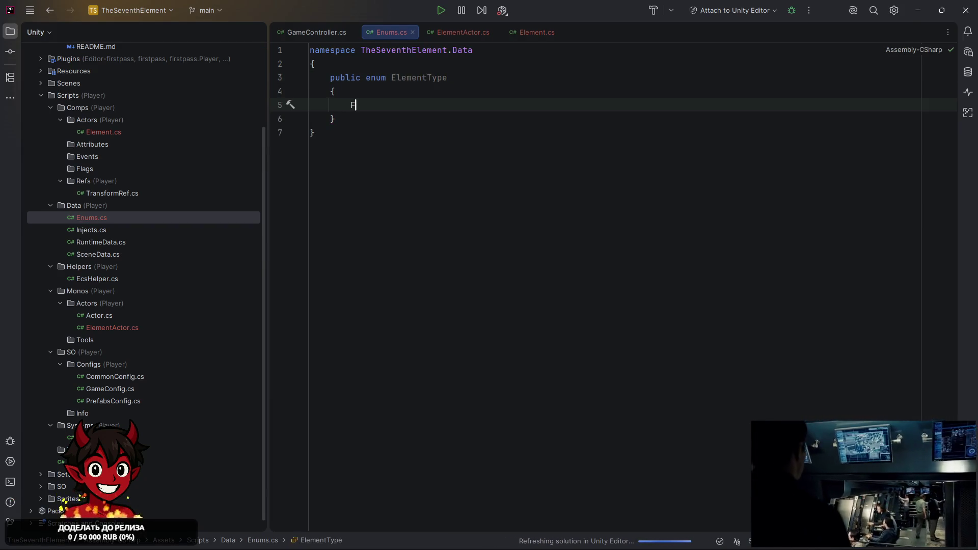
pyautogui.write('Firem')
pyautogui.press('BackSpace')
pyautogui.write(',')
pyautogui.press('Return')
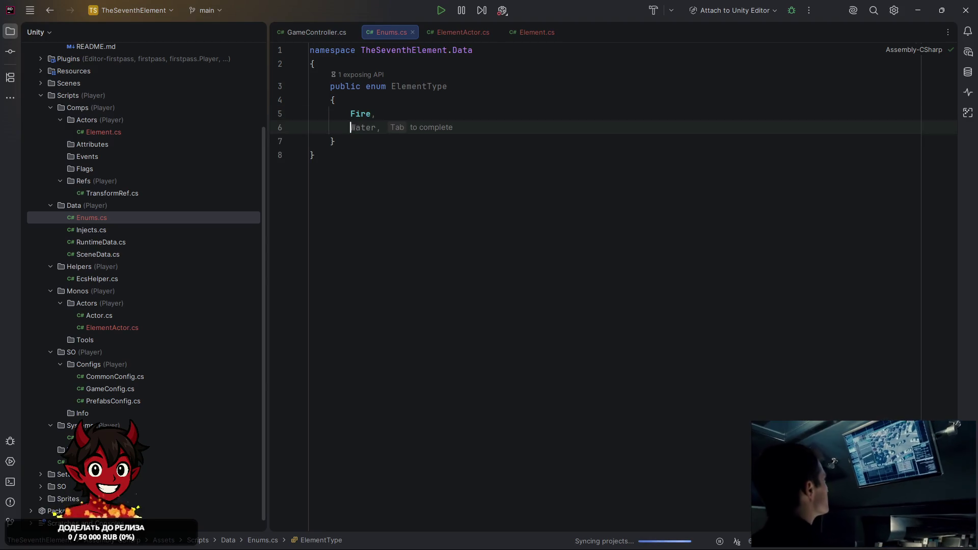
pyautogui.write('Water,')
pyautogui.press('Return')
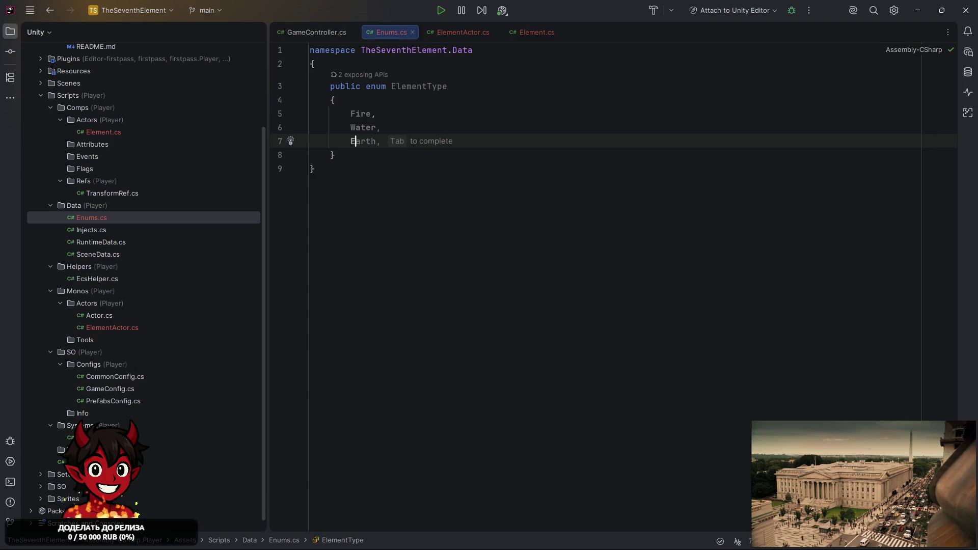
# Add Earth and Energy to ElementType, then switch to Unity.
pyautogui.press('Tab')
pyautogui.press('Return')
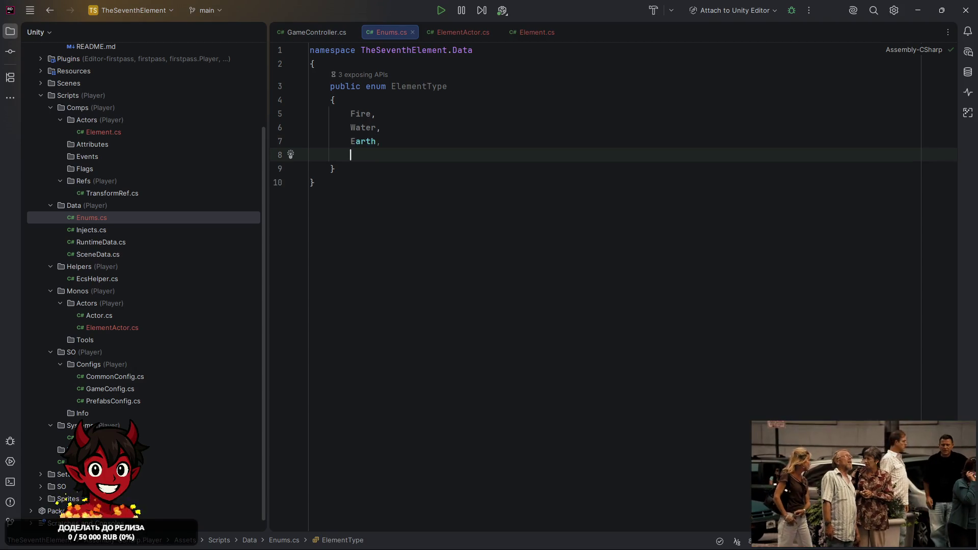
pyautogui.write('gy')
pyautogui.press('BackSpace')
pyautogui.press('BackSpace')
pyautogui.write('rgy,')
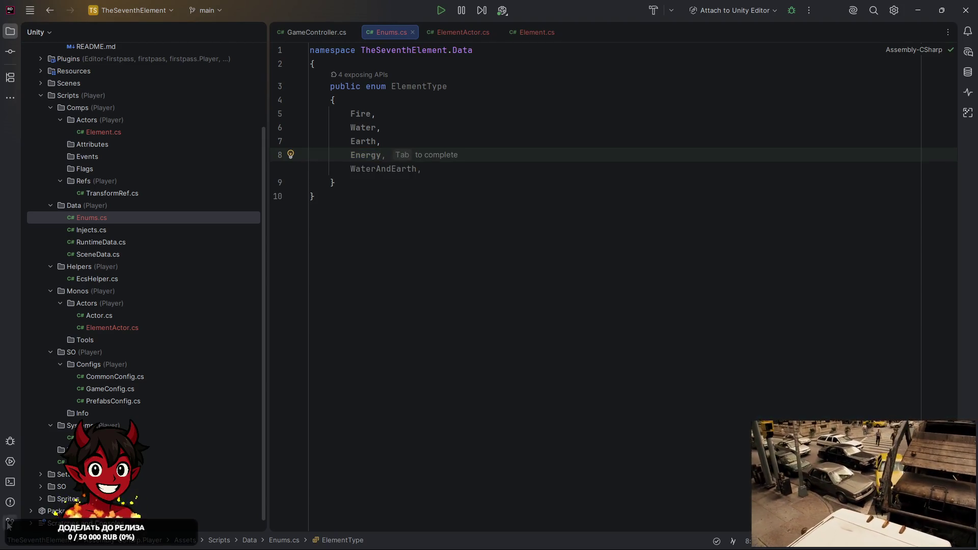
pyautogui.hotkey('alt', 'Tab')
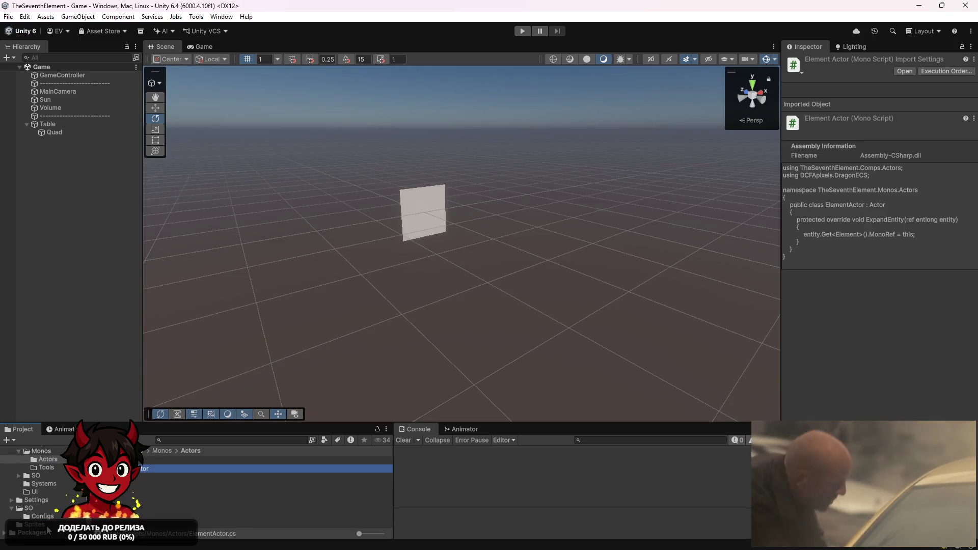
# In the Sprites folder, inspect the vegetation_element and earth_element sprites, then return to Rider.
pyautogui.click(35, 524)
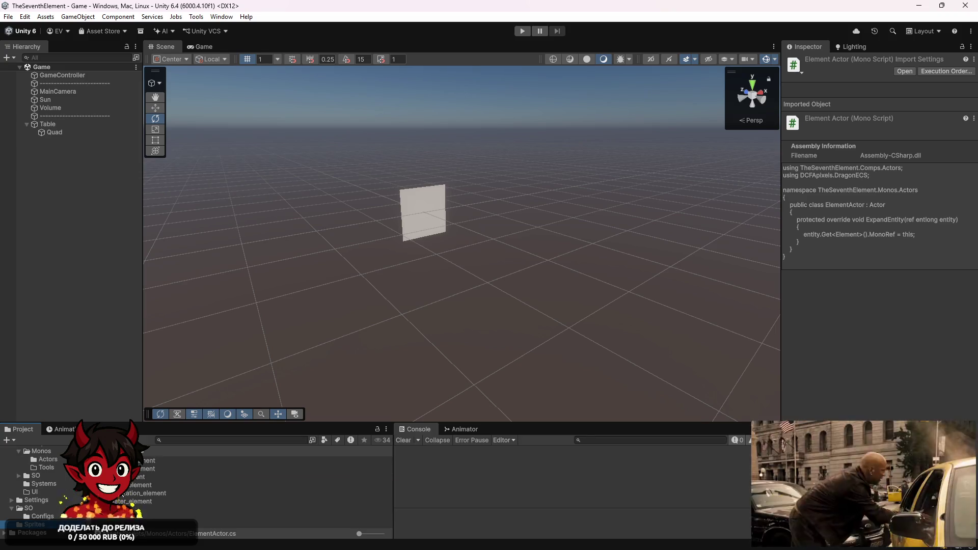
pyautogui.click(123, 493)
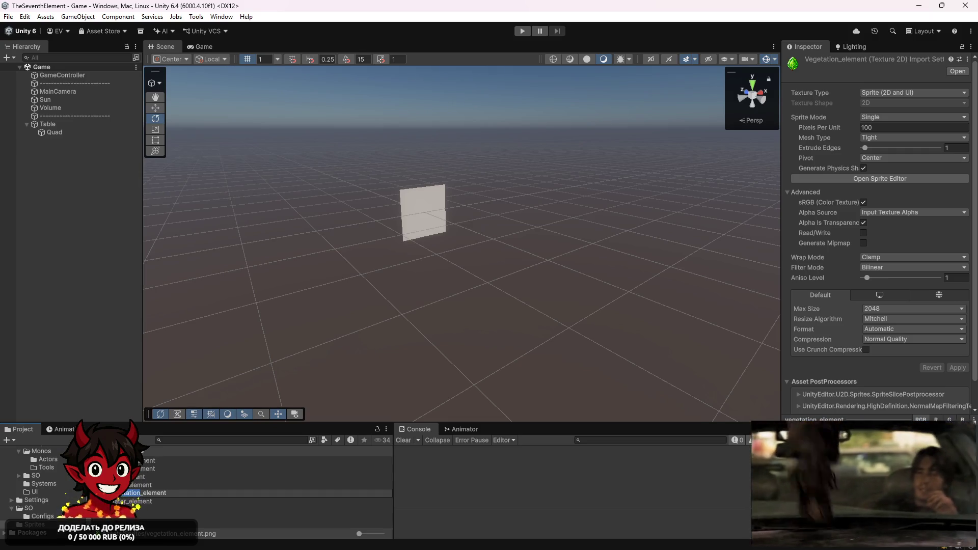
pyautogui.click(145, 469)
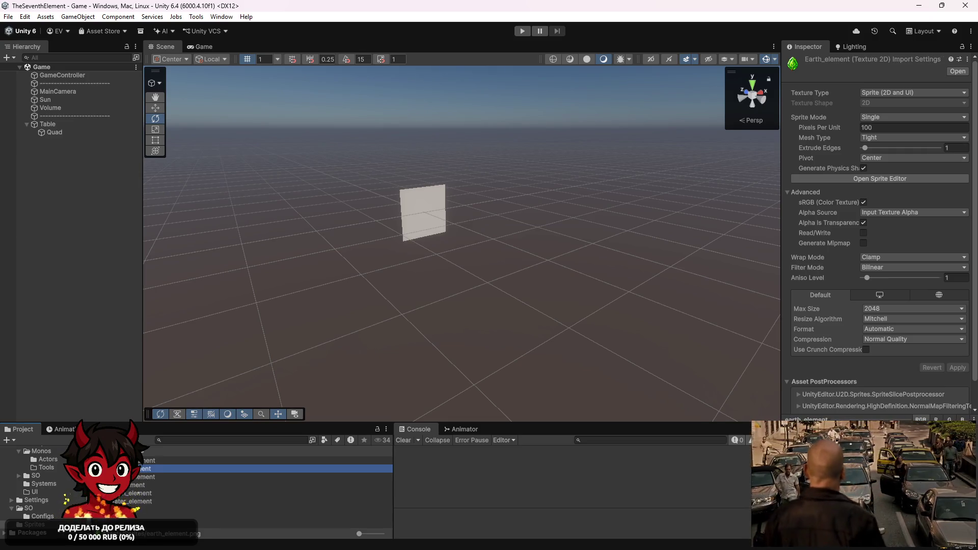
pyautogui.hotkey('alt', 'Tab')
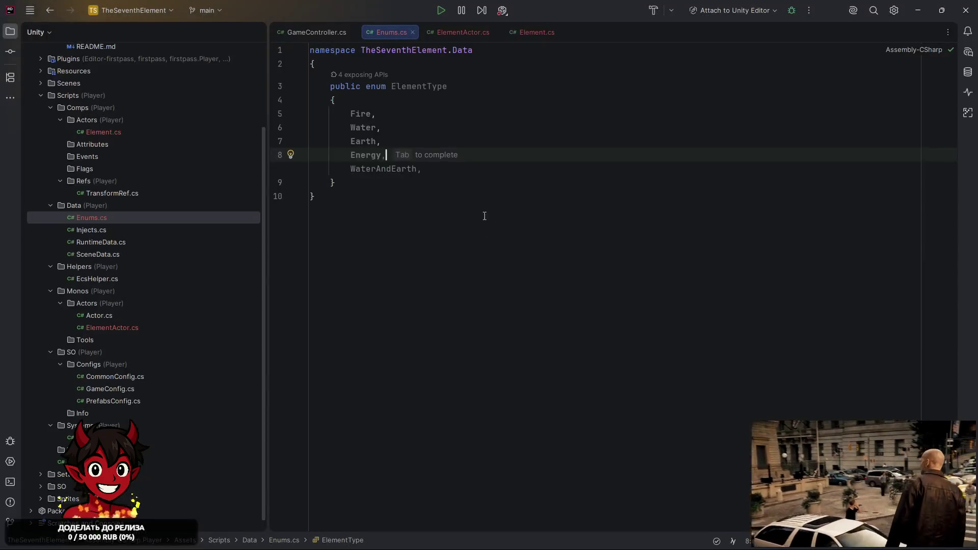
# Add Crystal and Moon to the ElementType enum and save.
pyautogui.press('BackSpace')
pyautogui.write(',')
pyautogui.press('Return')
pyautogui.write('Crystal')
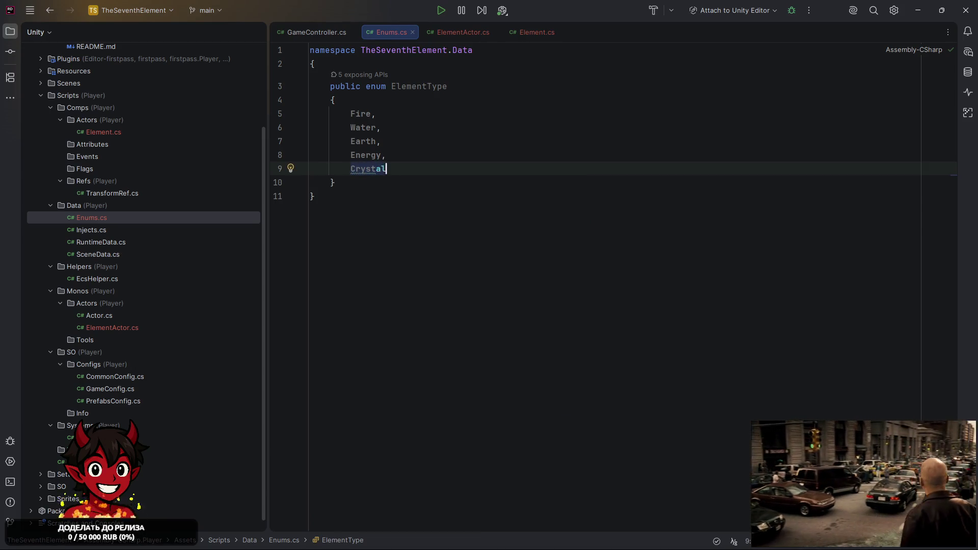
pyautogui.write(',')
pyautogui.press('Return')
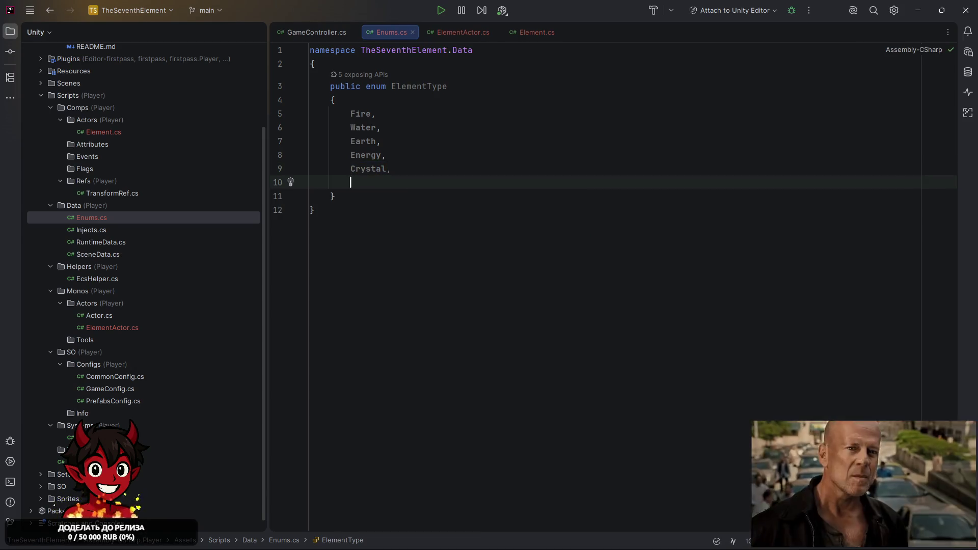
pyautogui.hotkey('ctrl', 's')
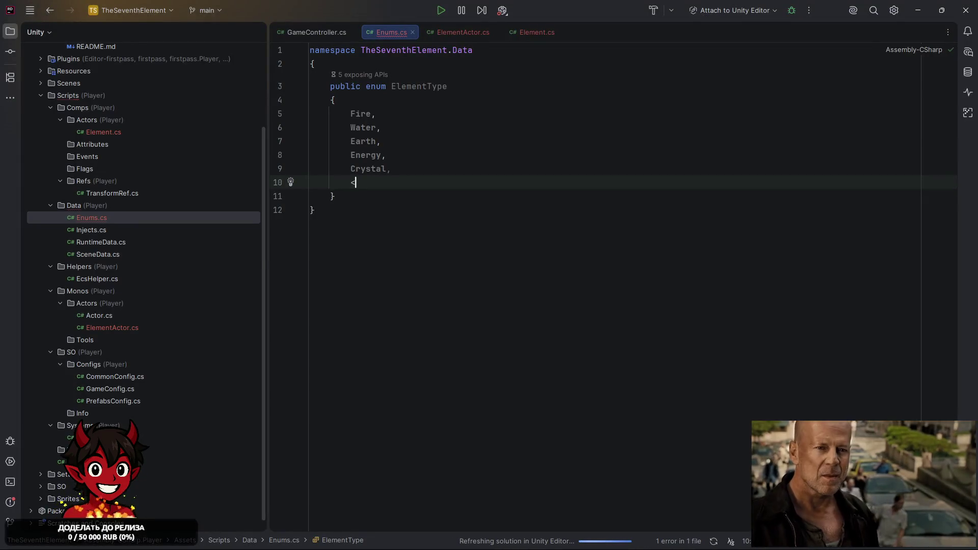
pyautogui.write('Moon')
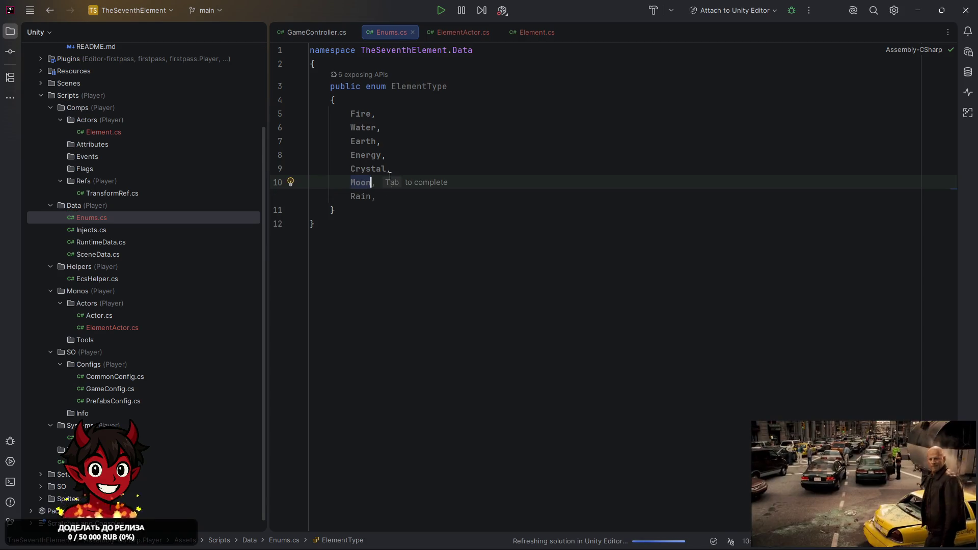
pyautogui.click(390, 244)
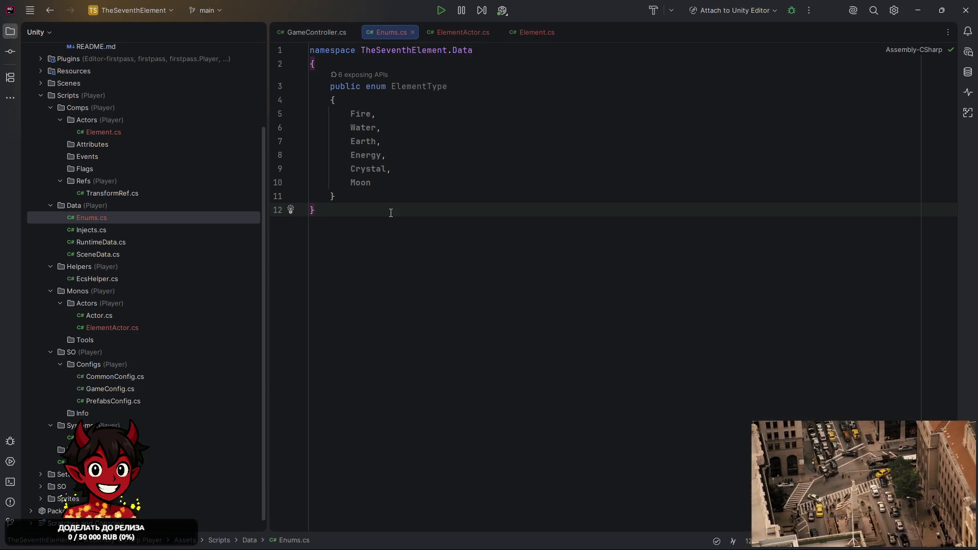
# Close every tab except GameController.cs, then bring up the chat with the sprite sheet.
pyautogui.click(310, 26)
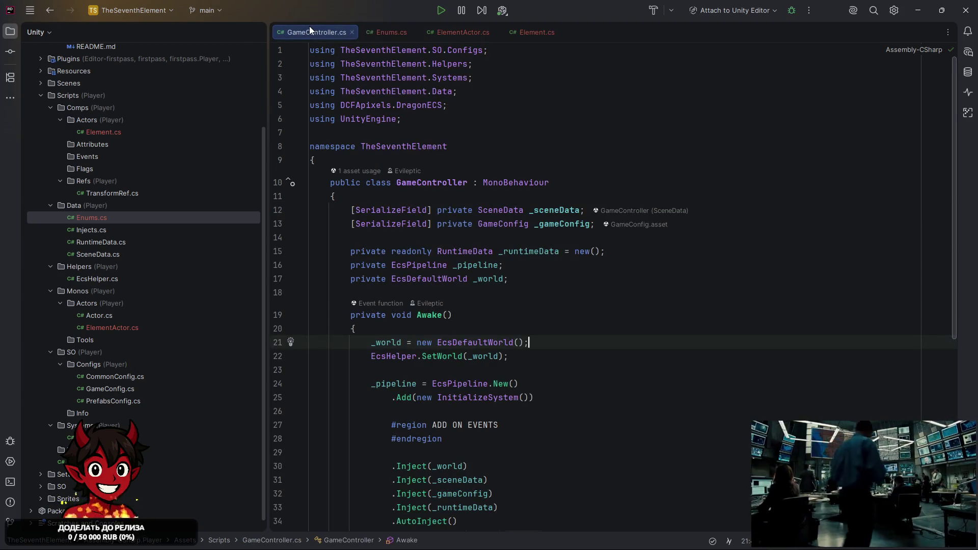
pyautogui.rightClick(310, 28)
pyautogui.click(352, 85)
pyautogui.click(632, 146)
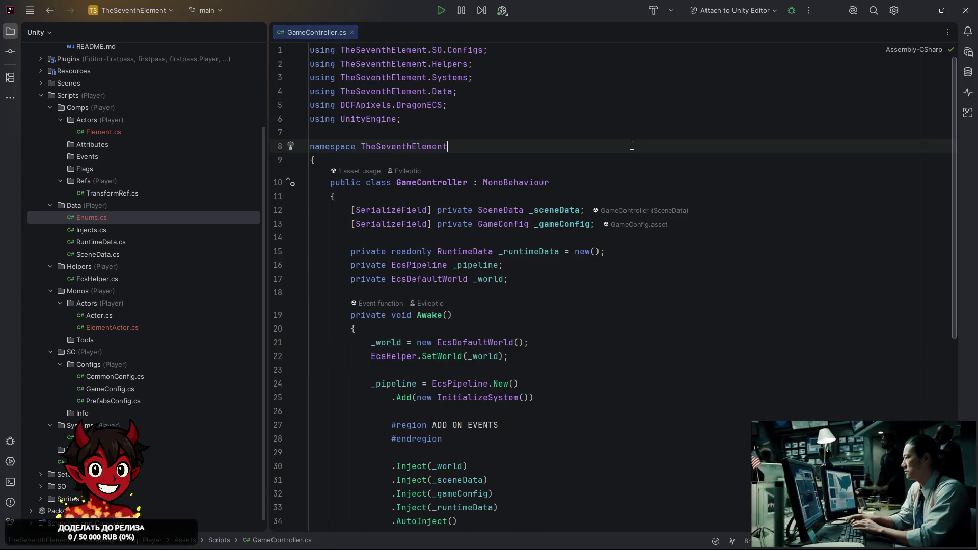
pyautogui.scroll(-3, 631, 146)
pyautogui.click(631, 146)
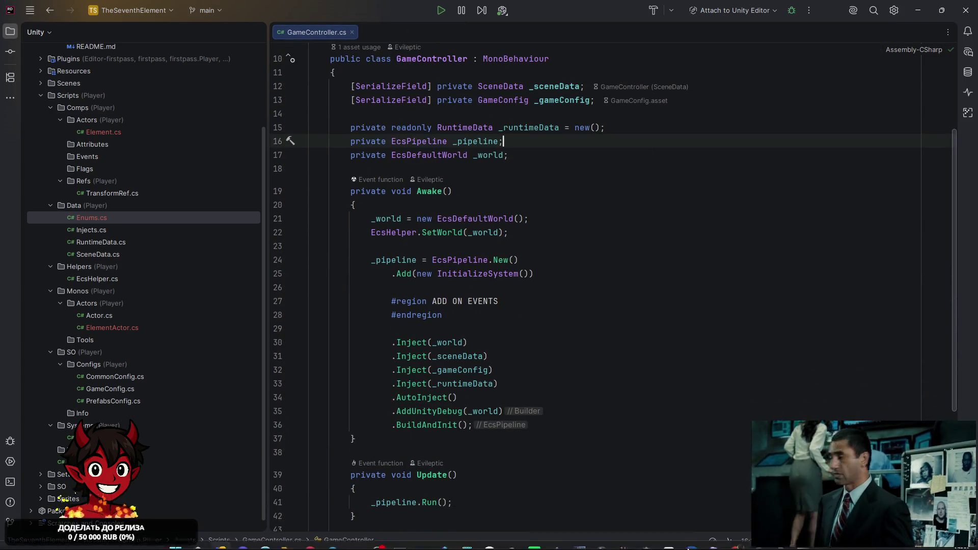
pyautogui.click(688, 548)
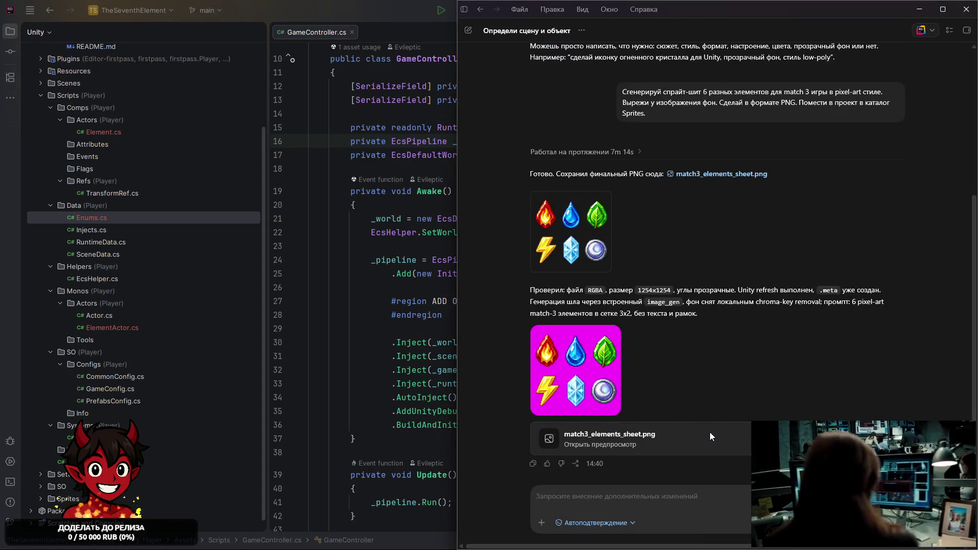
# In Unity, browse the element sprites, including crystal_element.
pyautogui.click(782, 546)
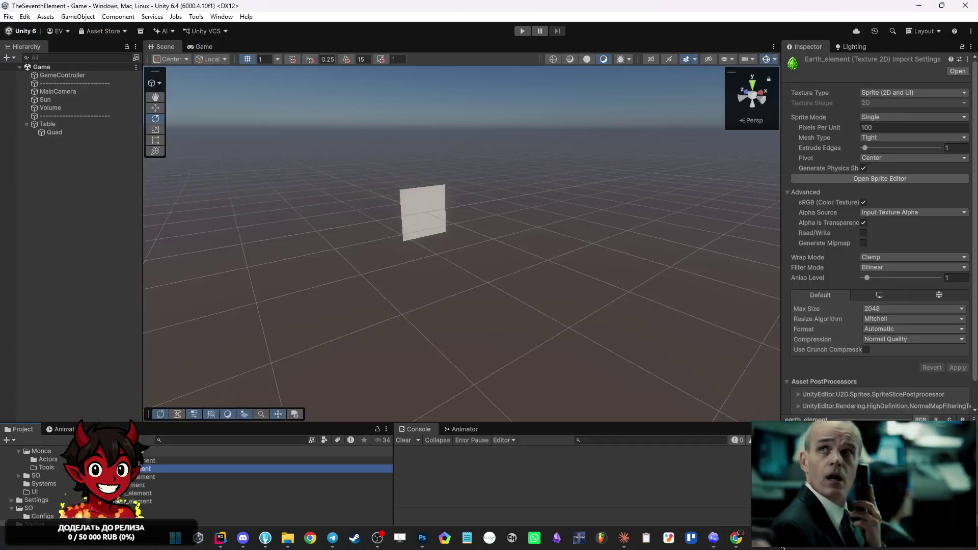
pyautogui.click(177, 502)
pyautogui.click(163, 477)
pyautogui.click(169, 462)
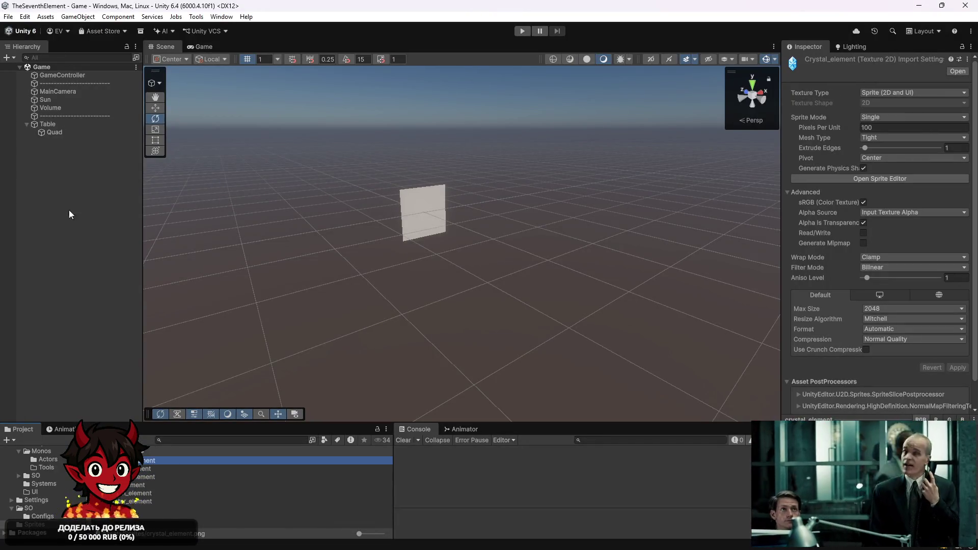
pyautogui.click(50, 173)
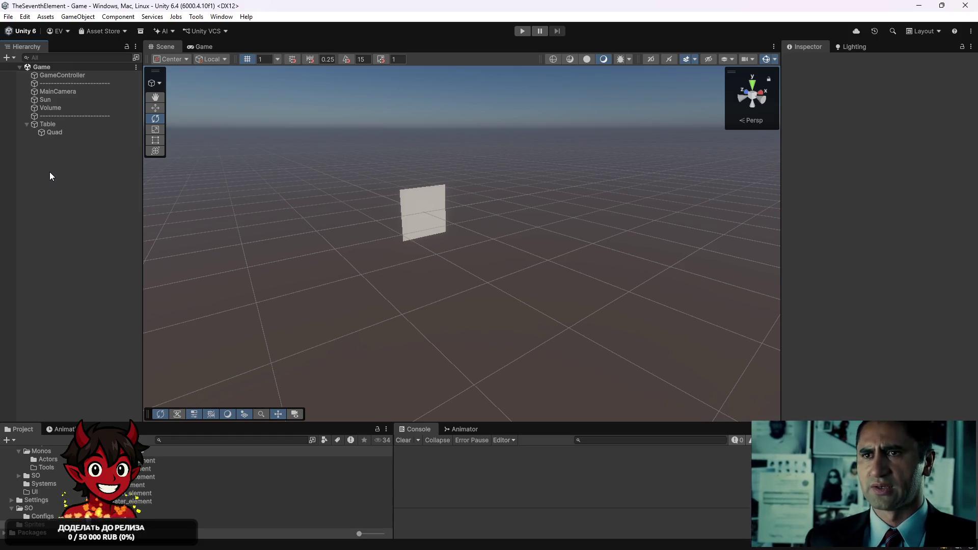
# Create a folder named Prefab under Assets, then return to Rider.
pyautogui.scroll(5, 41, 460)
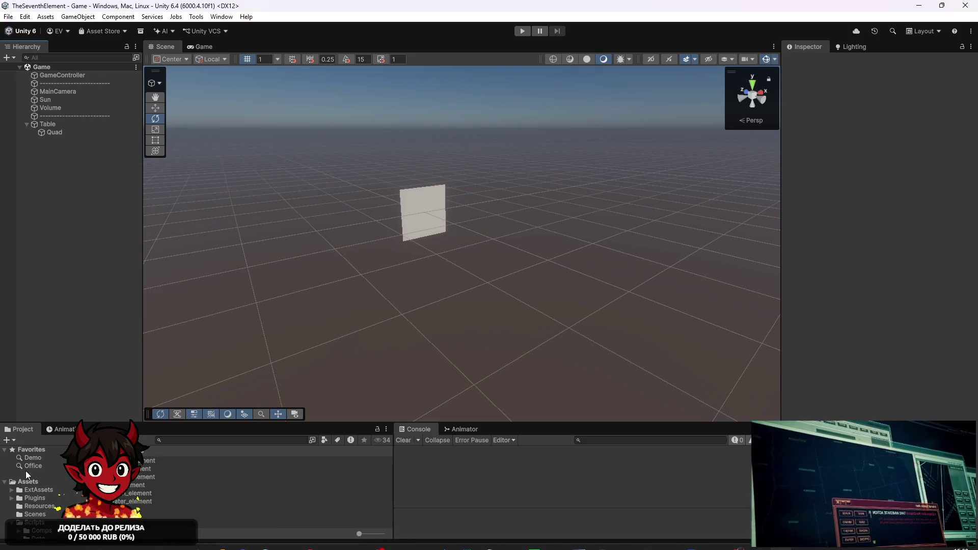
pyautogui.rightClick(33, 482)
pyautogui.moveTo(173, 194)
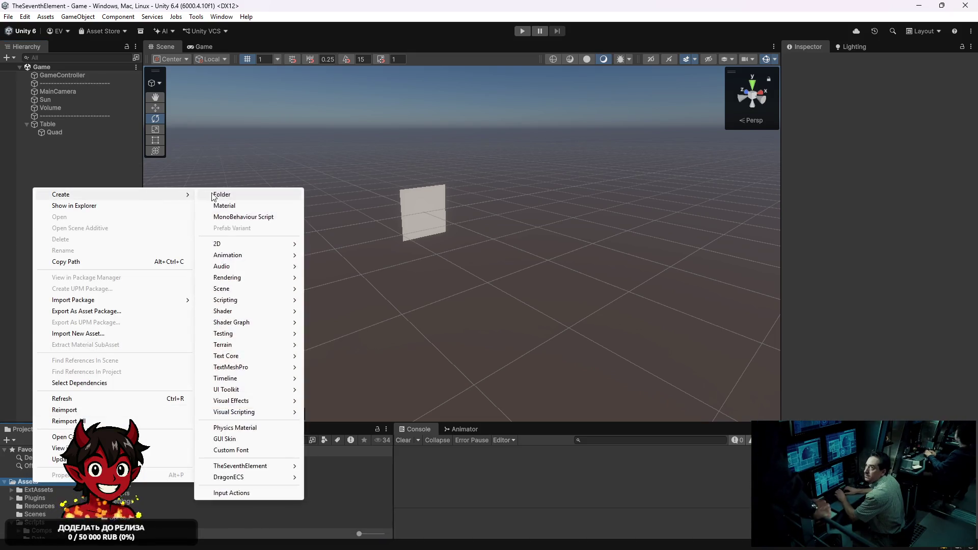
pyautogui.click(214, 195)
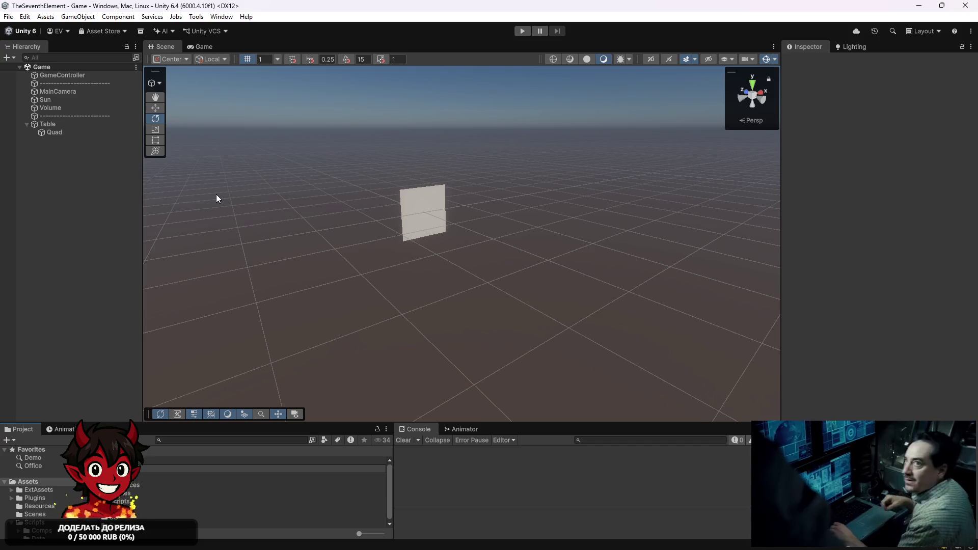
pyautogui.write('Prefab')
pyautogui.press('Return')
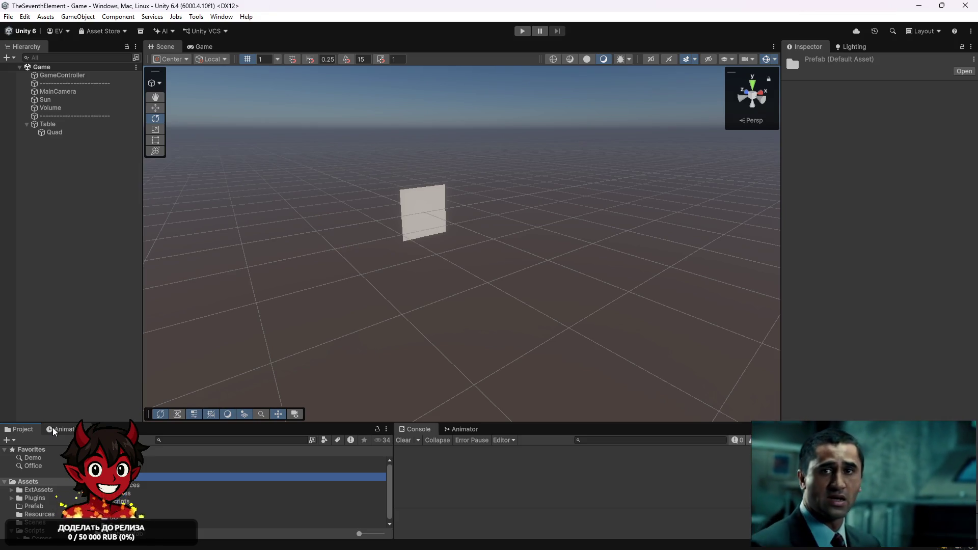
pyautogui.moveTo(445, 537)
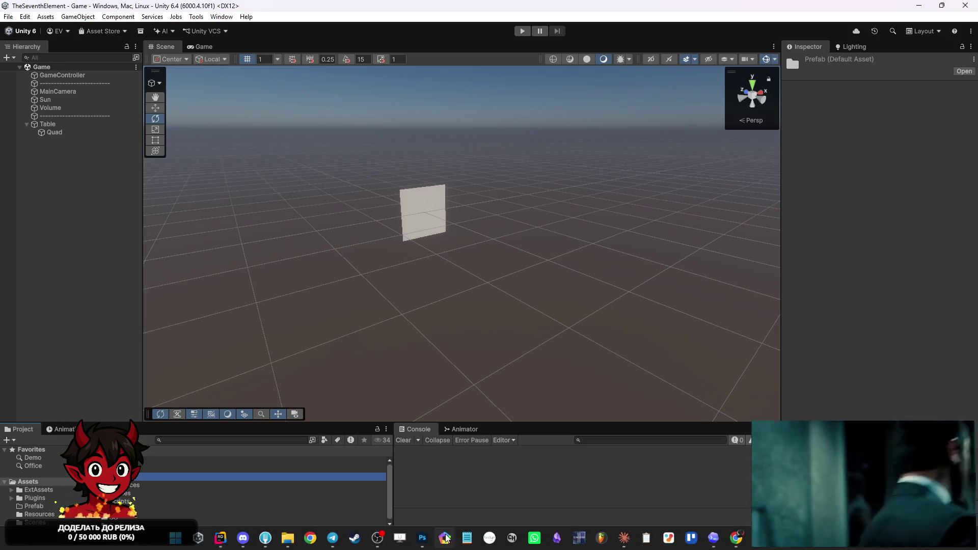
pyautogui.click(228, 546)
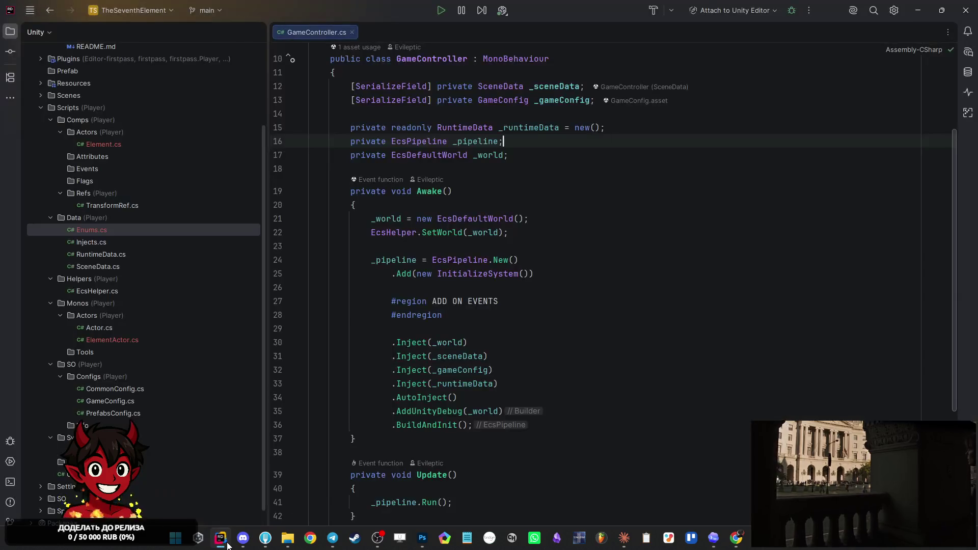
# In ElementActor.cs, add a [SerializeField] attribute inside the class body.
pyautogui.doubleClick(119, 340)
pyautogui.click(399, 141)
pyautogui.press('Return')
pyautogui.press('Return')
pyautogui.press('Up')
pyautogui.write('[ser')
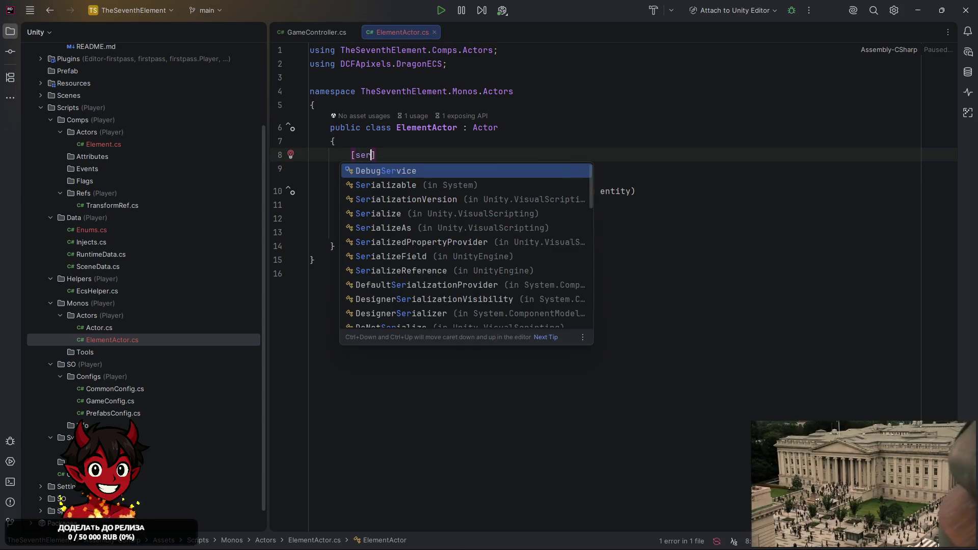
pyautogui.press('Down')
pyautogui.press('Down')
pyautogui.press('Down')
pyautogui.press('Return')
pyautogui.press('Right')
# Declare the serialized field as private ElementType _elementType on the attribute line.
pyautogui.write('p')
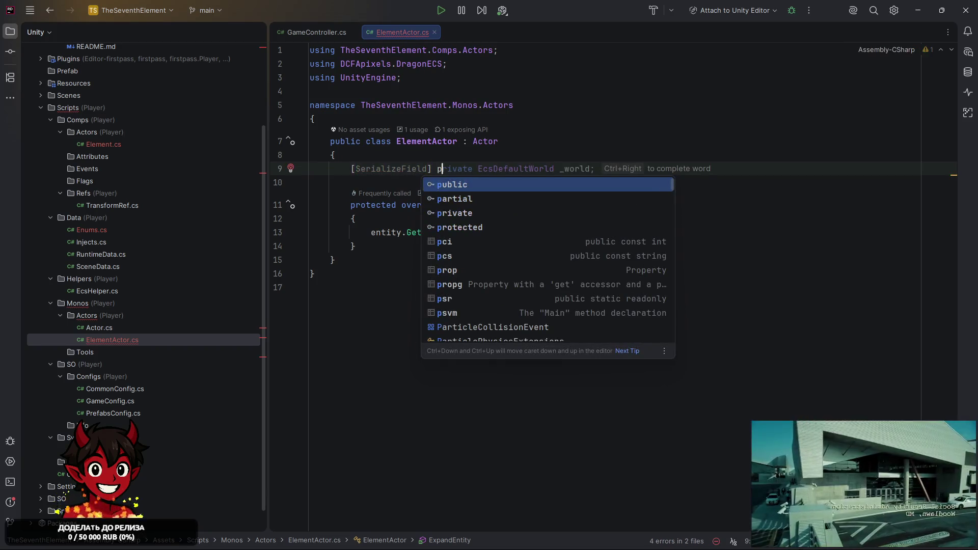
pyautogui.write('r')
pyautogui.press('Return')
pyautogui.write('E')
pyautogui.press('Return')
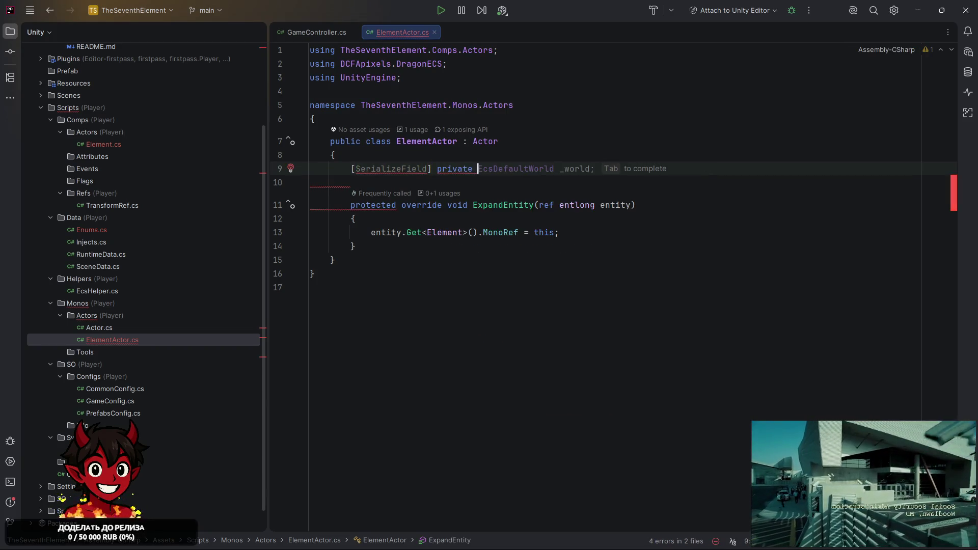
pyautogui.write(';e')
pyautogui.write('T')
pyautogui.press('Return')
pyautogui.press('Tab')
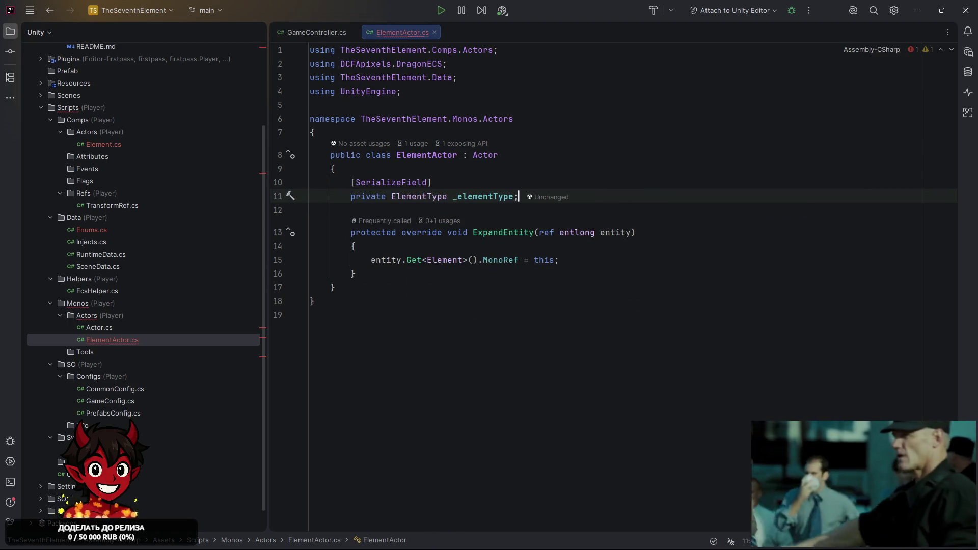
pyautogui.press('BackSpace')
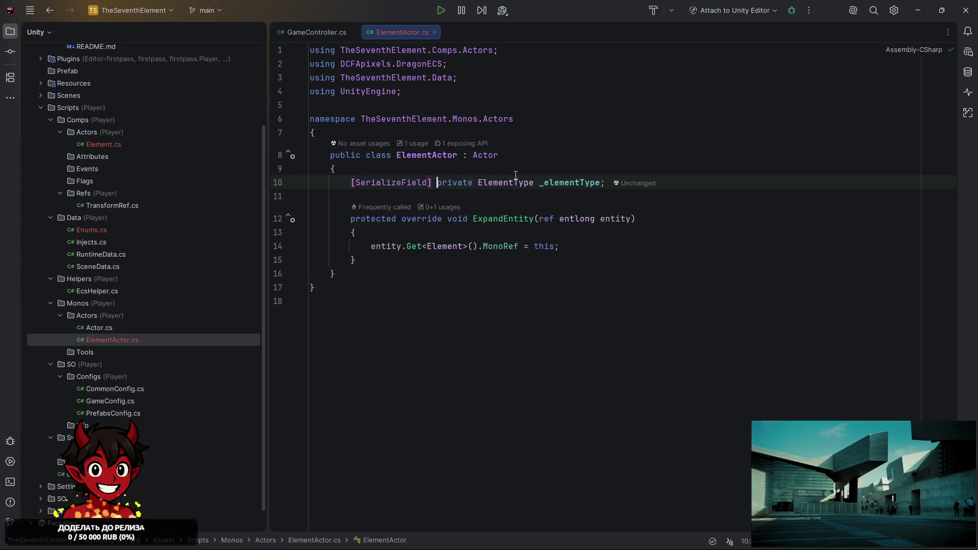
# Copy the field into the Element struct as public ElementType, importing its namespace.
pyautogui.moveTo(605, 182); pyautogui.dragTo(452, 182)
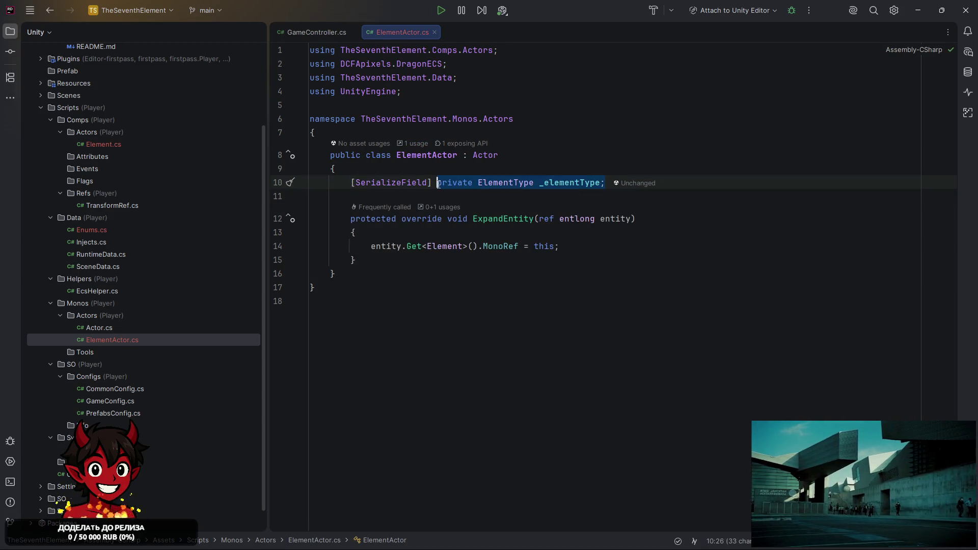
pyautogui.keyDown('ctrl'); pyautogui.click(449, 247); pyautogui.keyUp('ctrl')
pyautogui.click(539, 155)
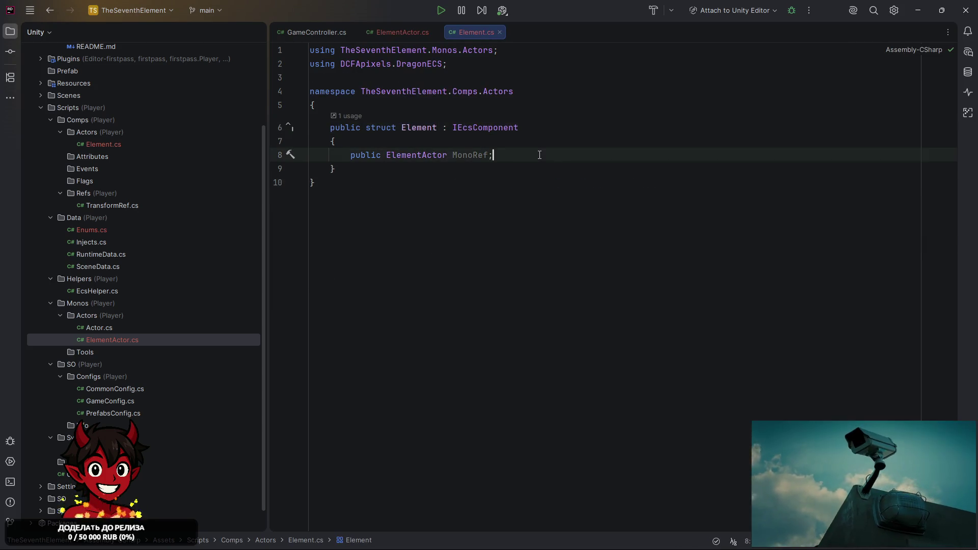
pyautogui.press('Return')
pyautogui.write('private ElementType _elementType;')
pyautogui.doubleClick(360, 154)
pyautogui.hotkey('ctrl', 'c')
pyautogui.doubleClick(377, 169)
pyautogui.hotkey('ctrl', 'v')
pyautogui.doubleClick(397, 170)
pyautogui.hotkey('alt', 'Return')
pyautogui.press('Return')
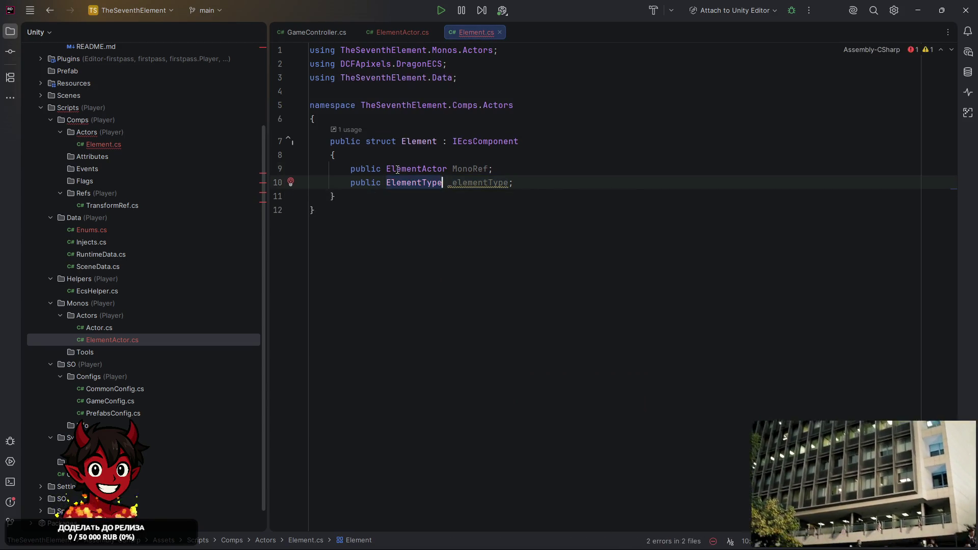
# Rename the field to Type in both Element and ElementActor.
pyautogui.click(452, 183)
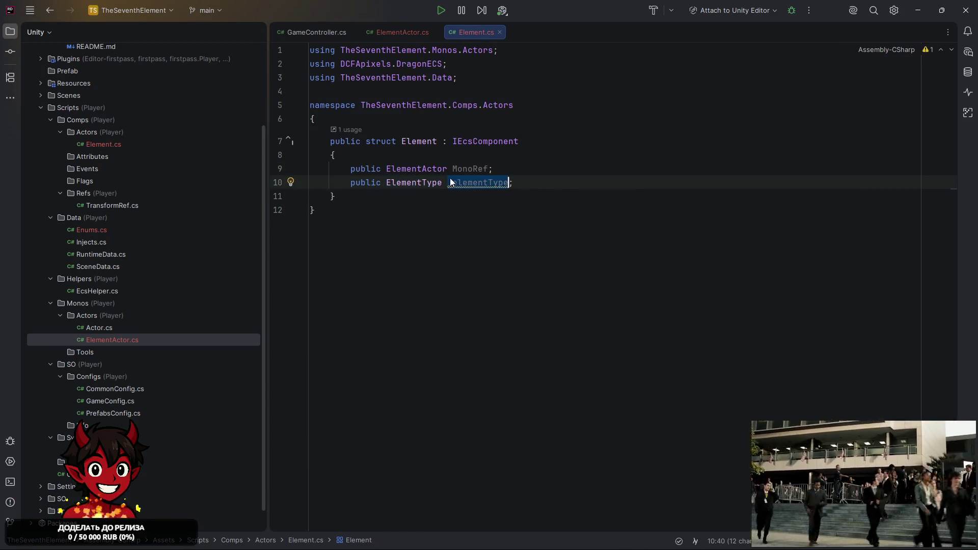
pyautogui.write('Type')
pyautogui.press('Escape')
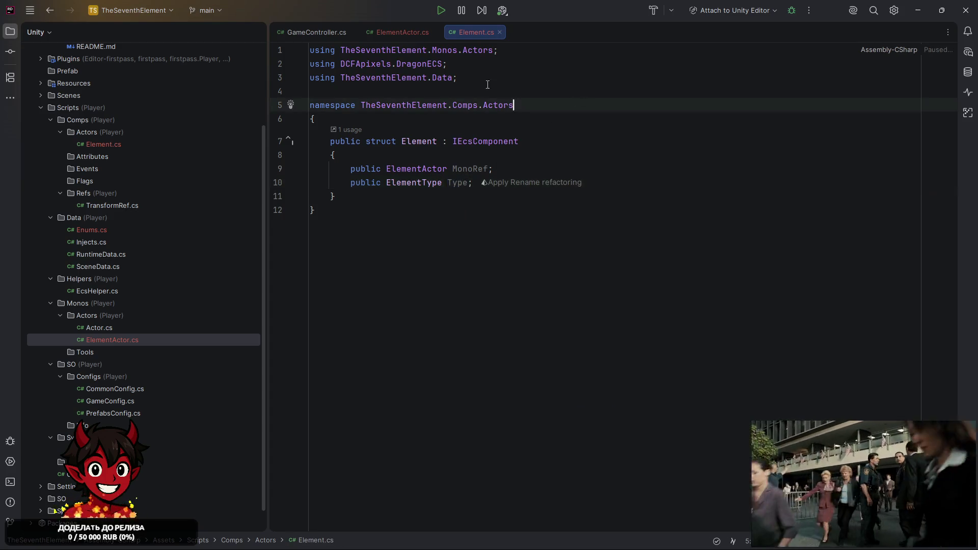
pyautogui.click(404, 32)
pyautogui.moveTo(576, 183); pyautogui.dragTo(540, 182)
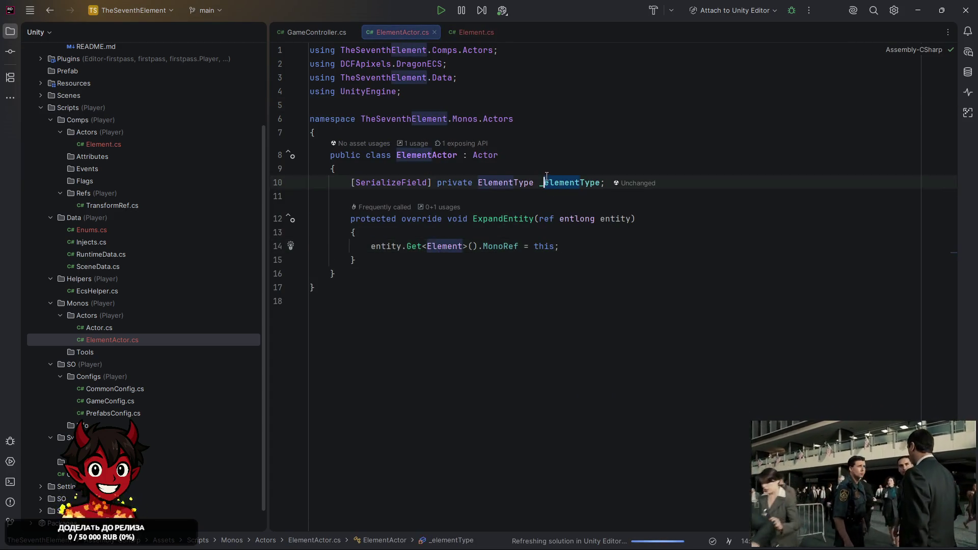
pyautogui.press('BackSpace')
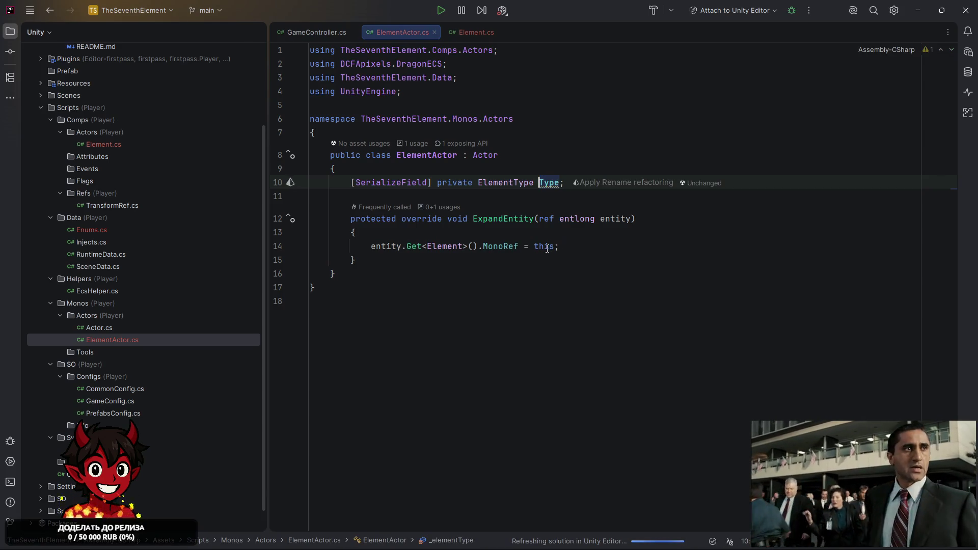
# Replace 'this' in the MonoRef assignment with new ElementActor { Type = Type, }.
pyautogui.doubleClick(543, 247)
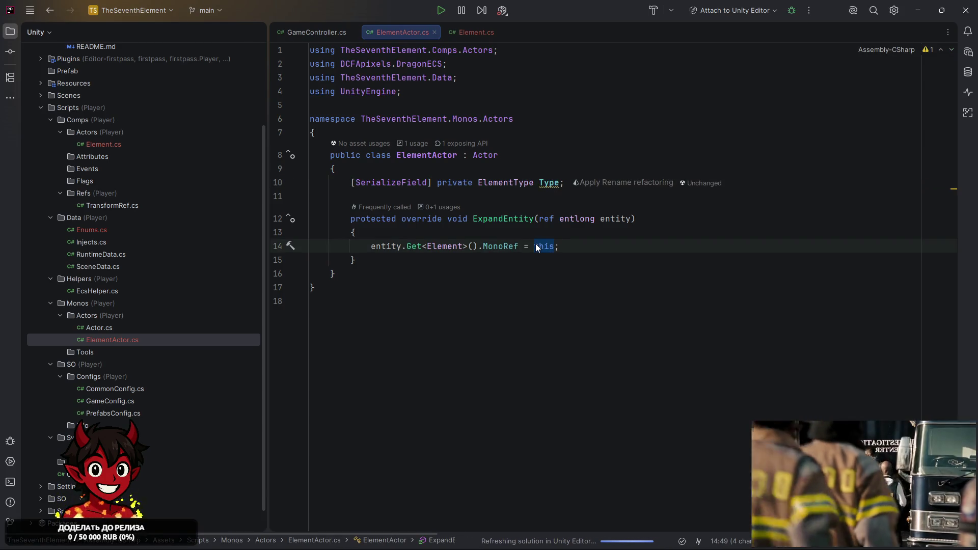
pyautogui.write('new')
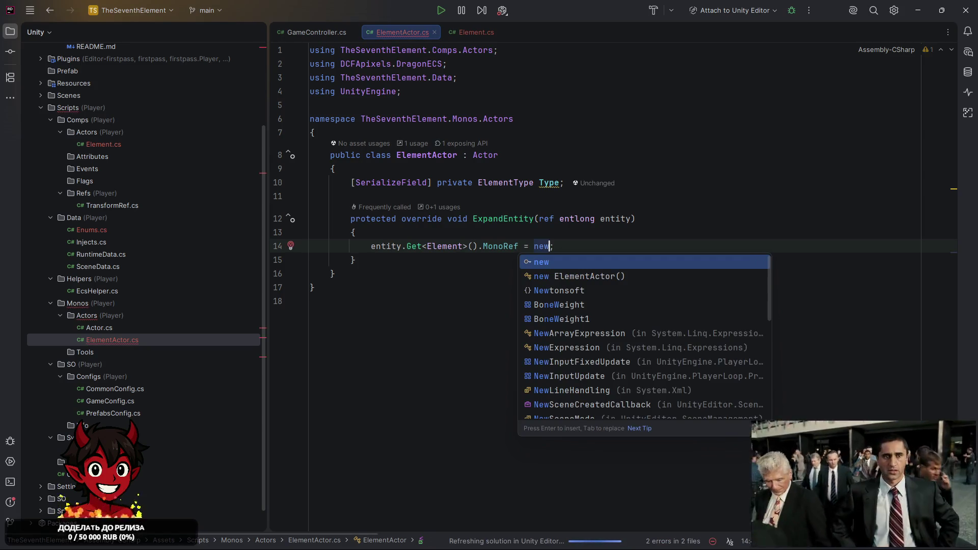
pyautogui.press('Down')
pyautogui.press('Return')
pyautogui.press('BackSpace')
pyautogui.press('BackSpace')
pyautogui.write('{')
pyautogui.press('Return')
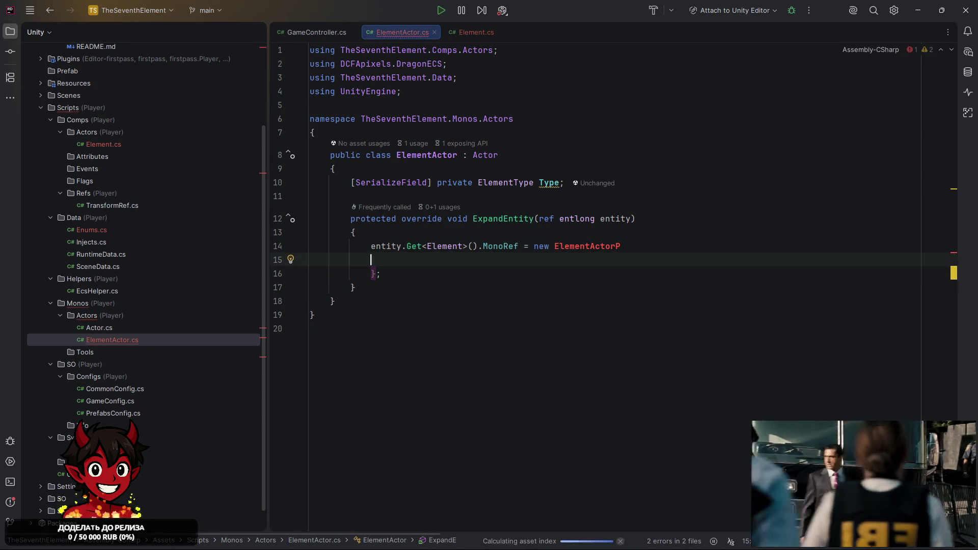
pyautogui.press('BackSpace')
pyautogui.press('BackSpace')
pyautogui.press('Return')
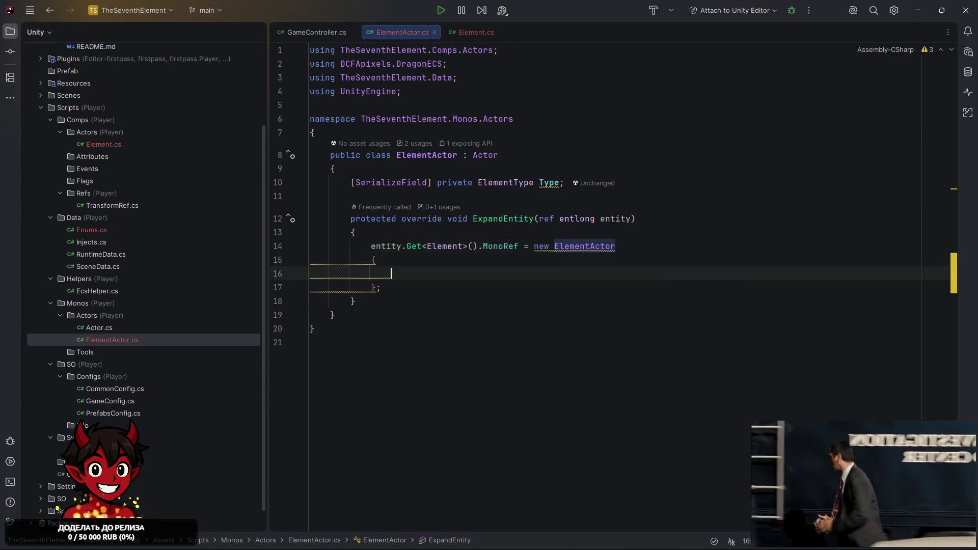
pyautogui.write('Type = Type,')
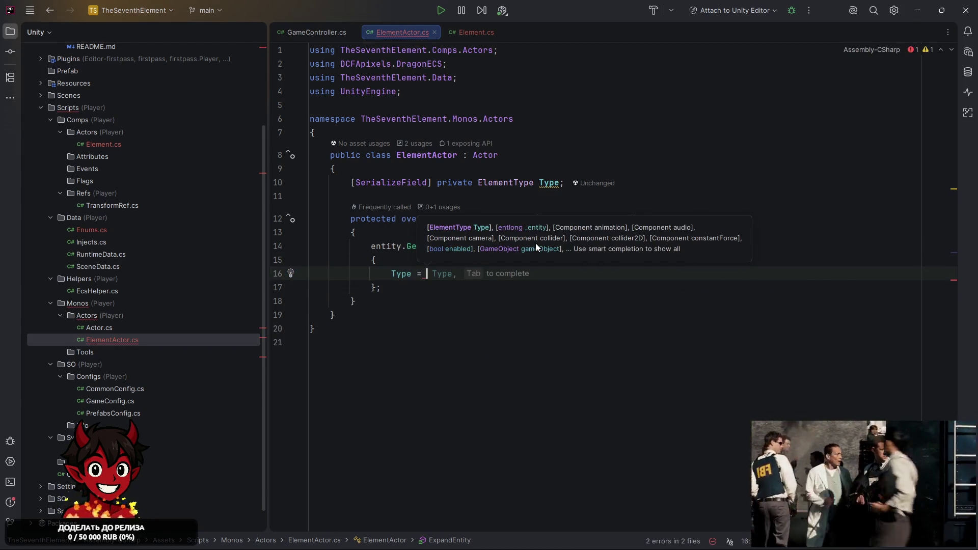
pyautogui.press('Return')
pyautogui.press('Escape')
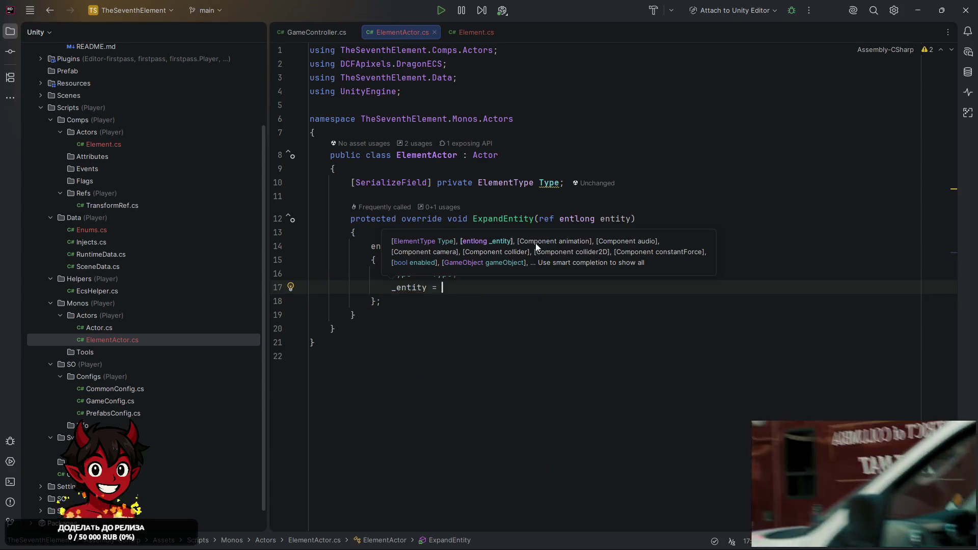